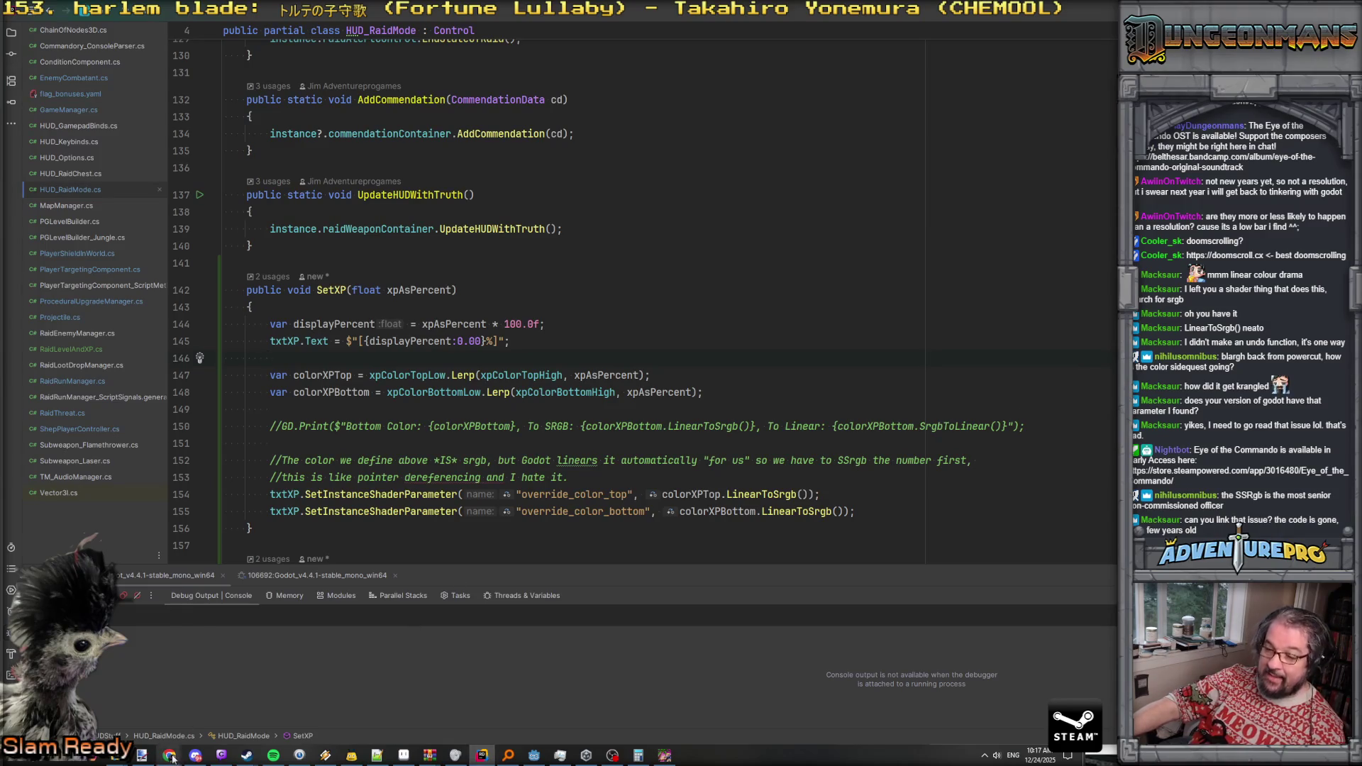
# Bring up GitHub issue #57325 on linear canvas_item shader colour uniforms and select its URL
pyautogui.moveTo(170, 756)
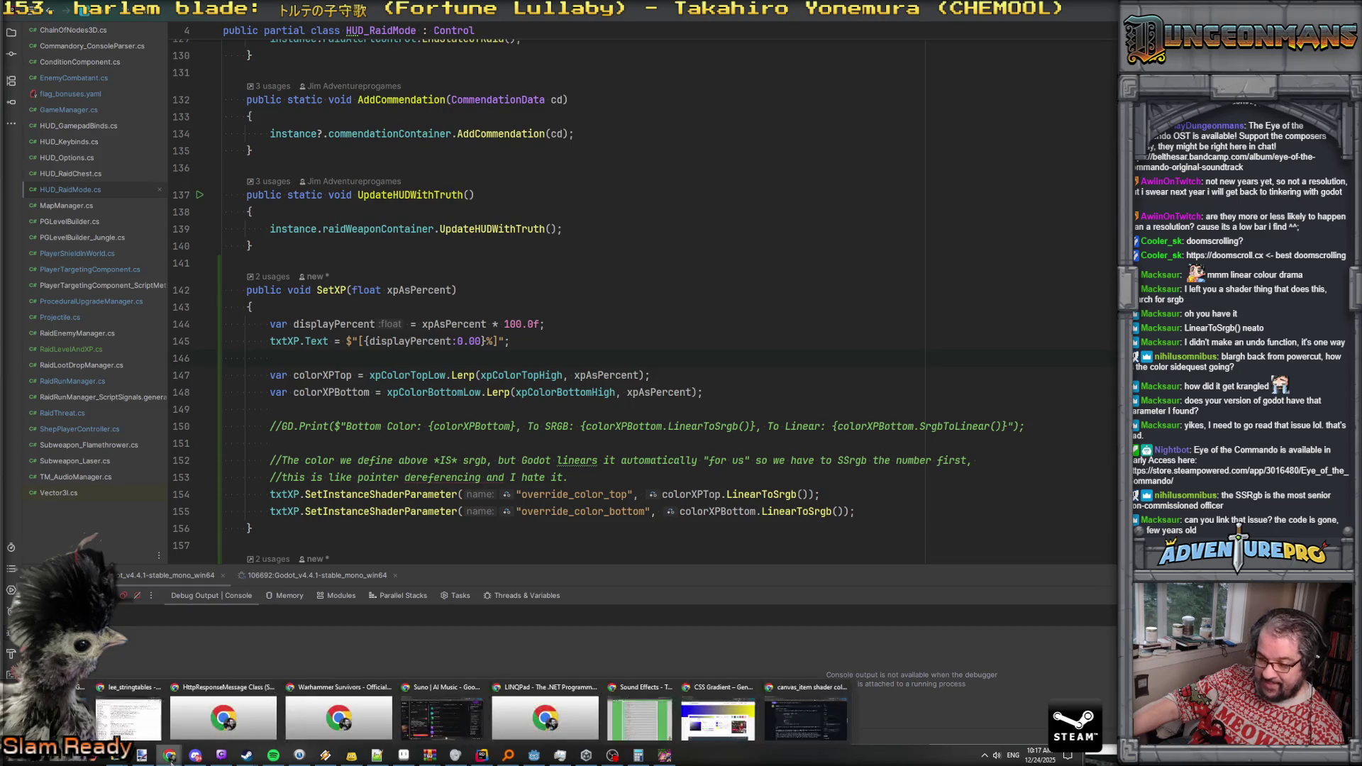
pyautogui.click(795, 717)
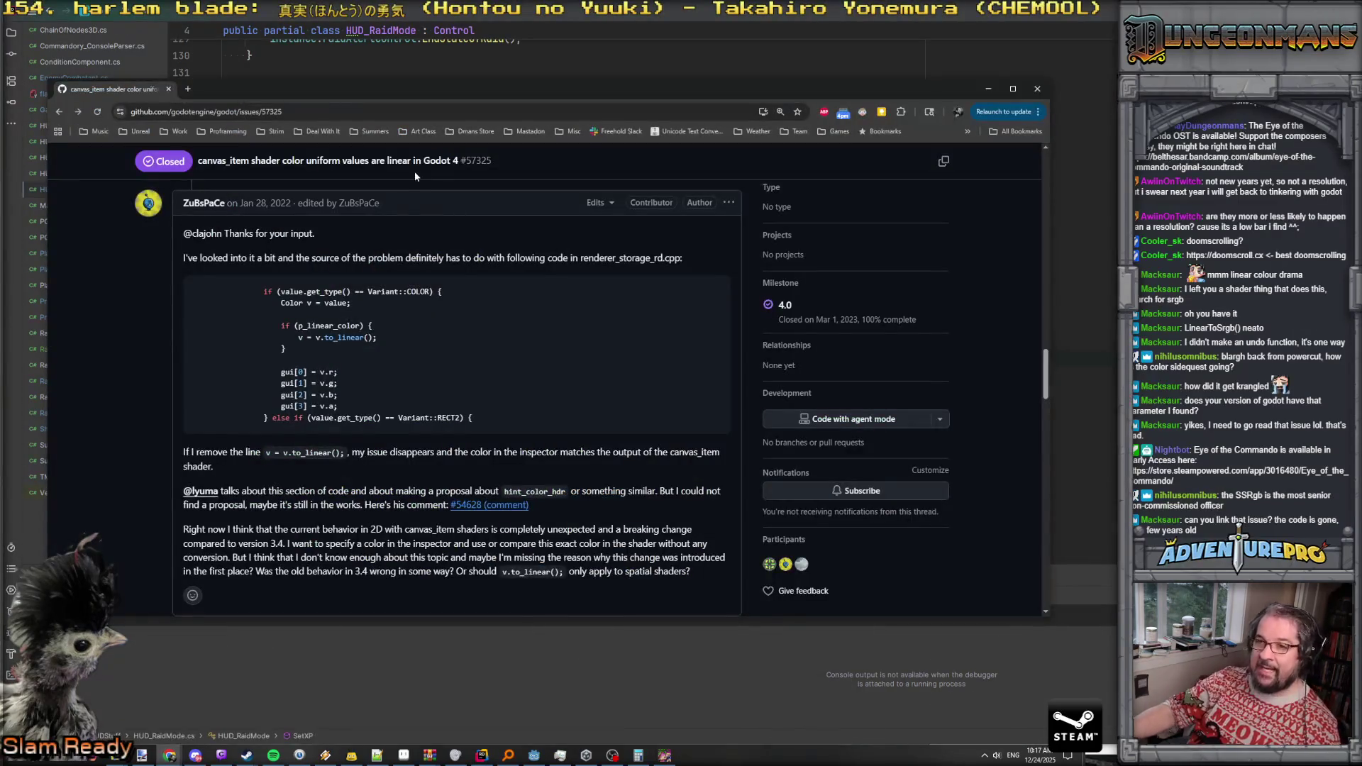
pyautogui.click(330, 112)
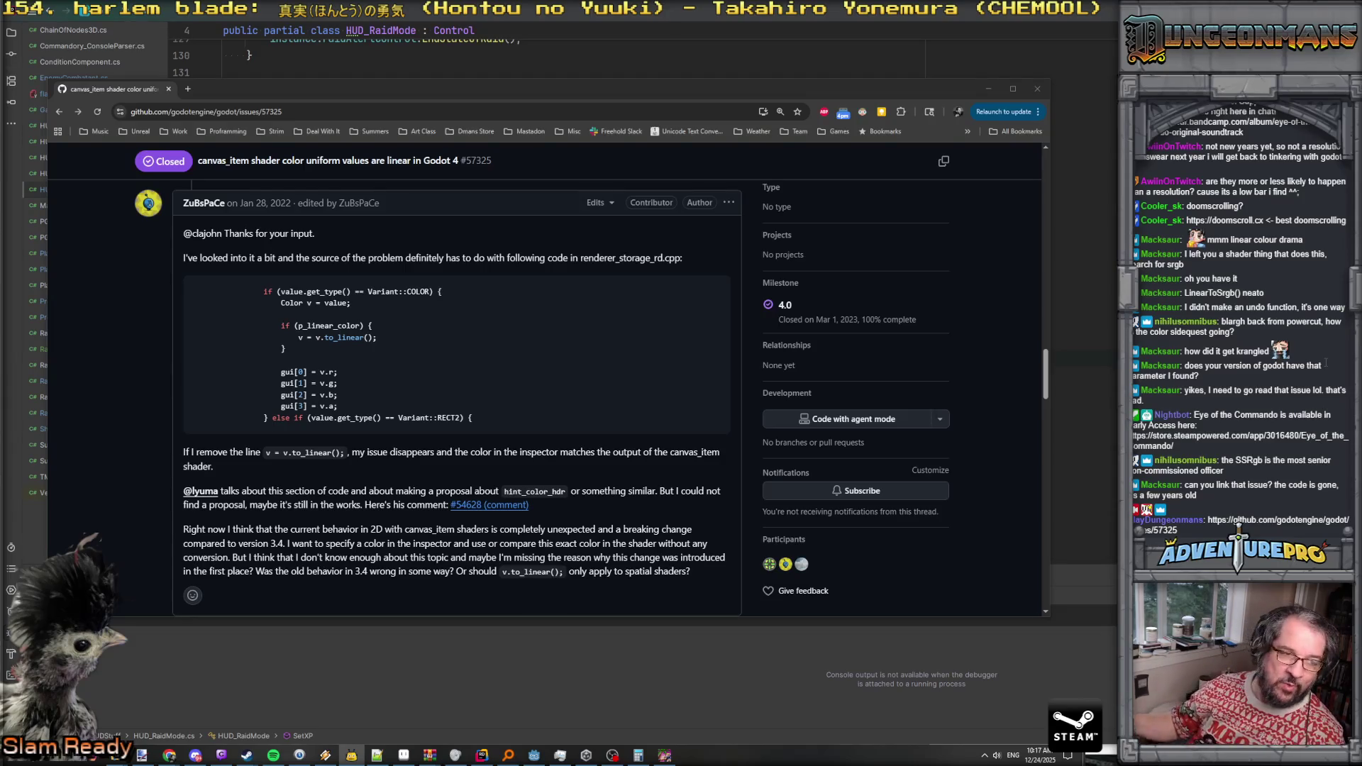
pyautogui.hotkey('alt', 'Tab')
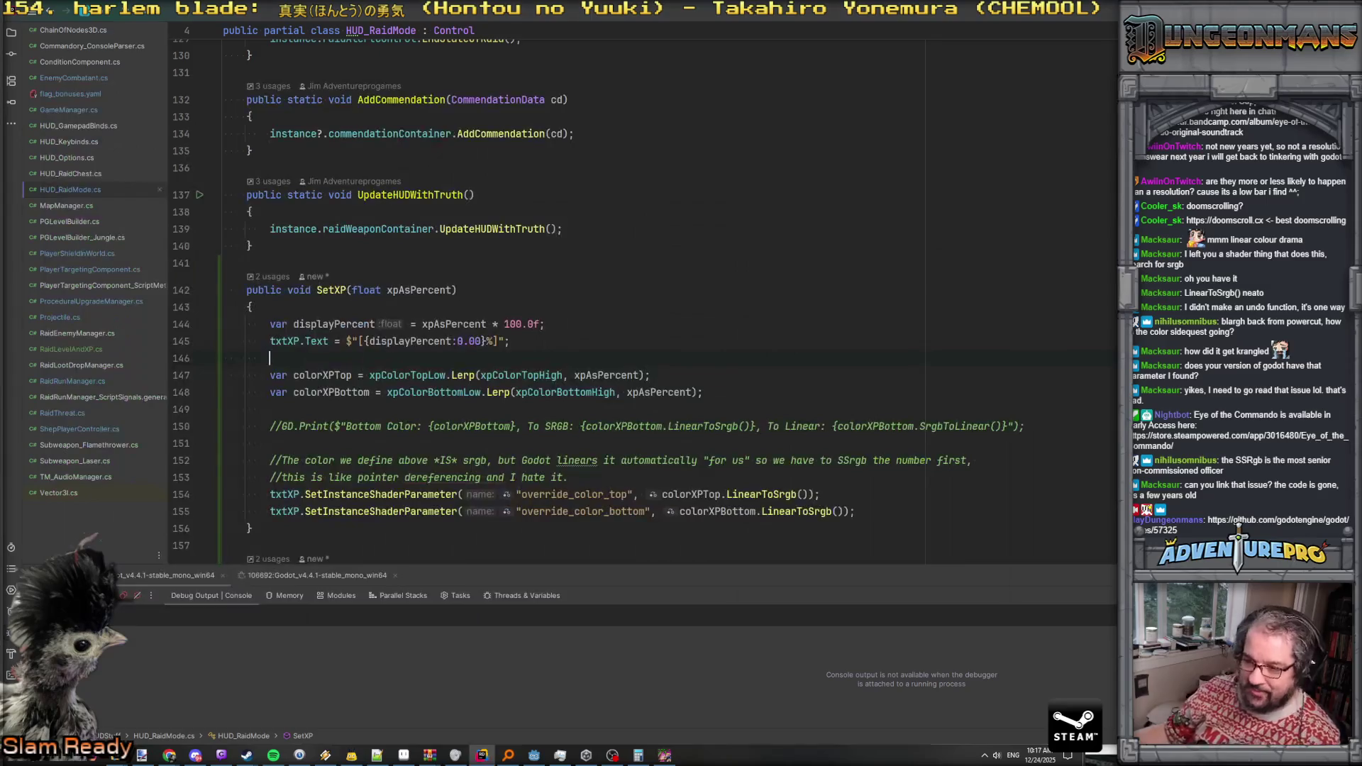
pyautogui.press('Return')
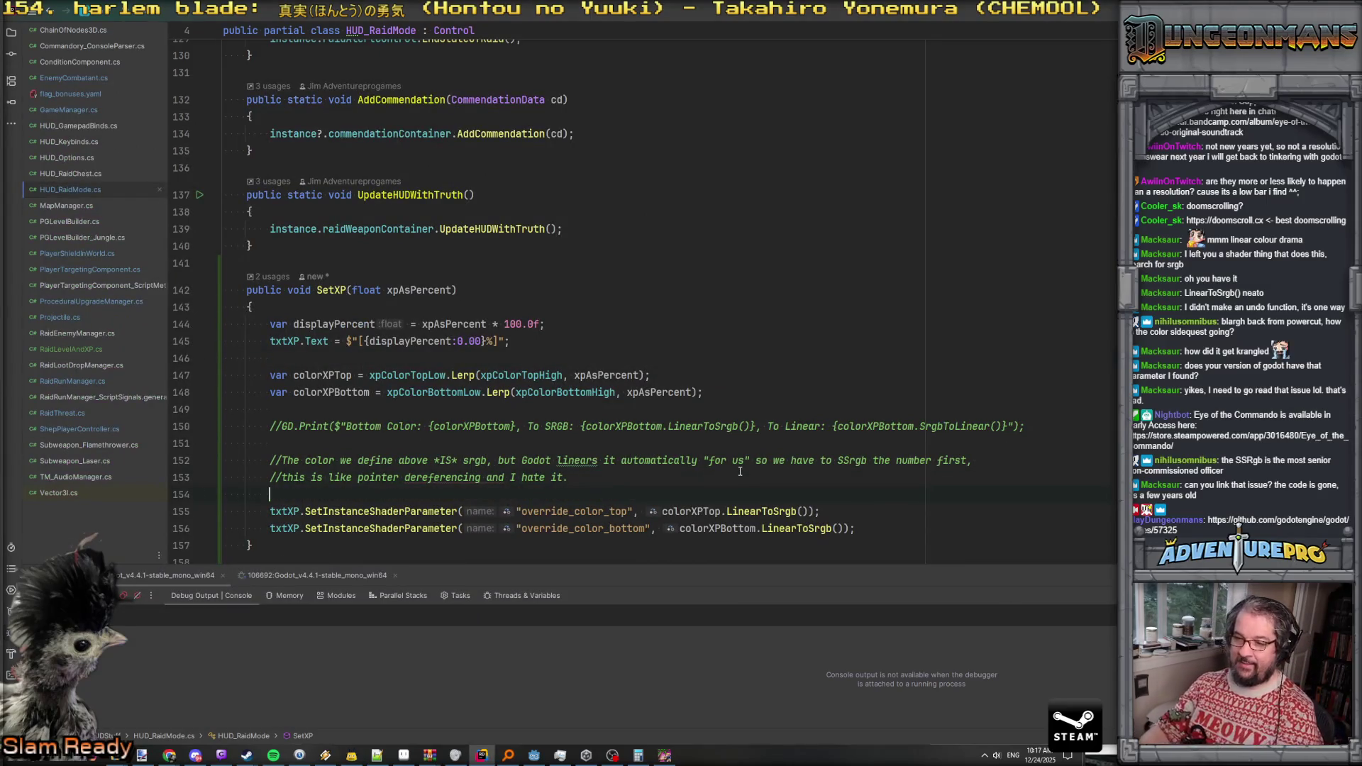
pyautogui.write('txt')
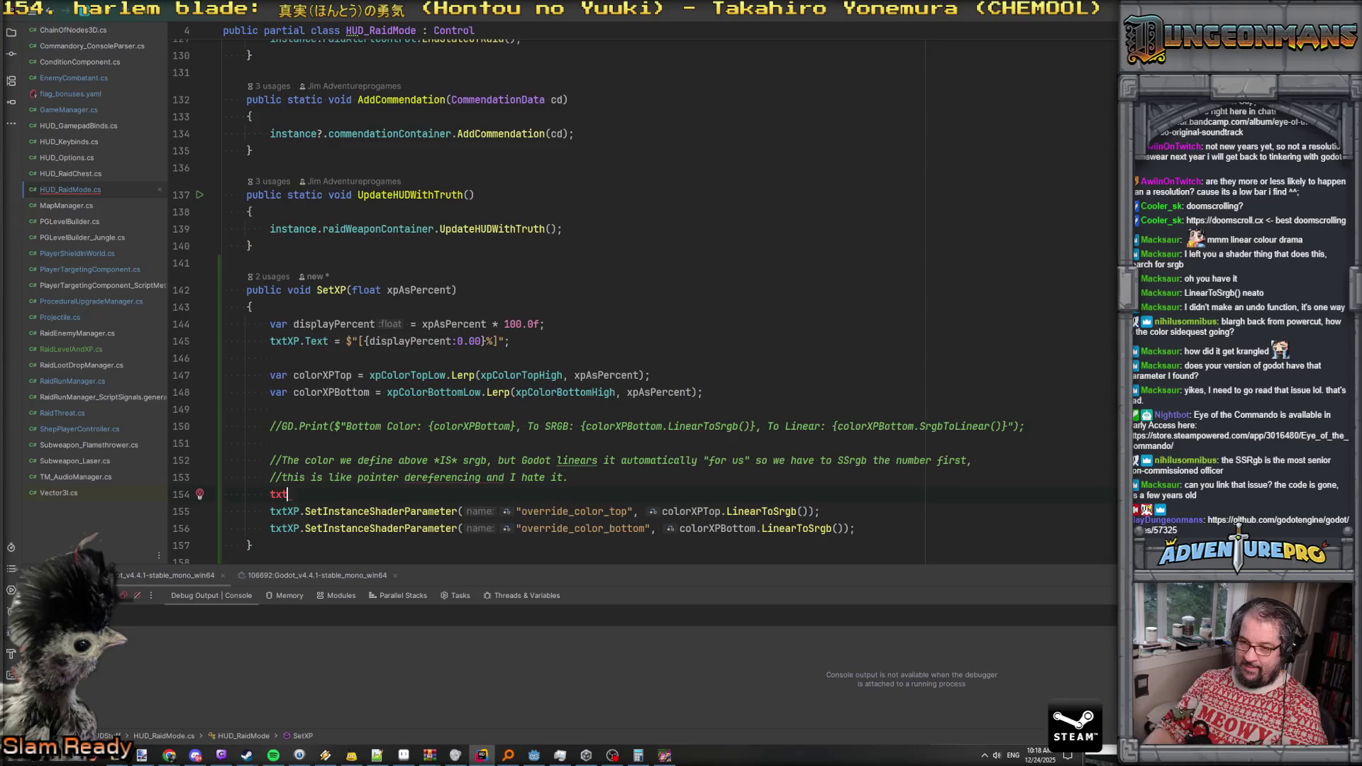
pyautogui.write('gP.linear')
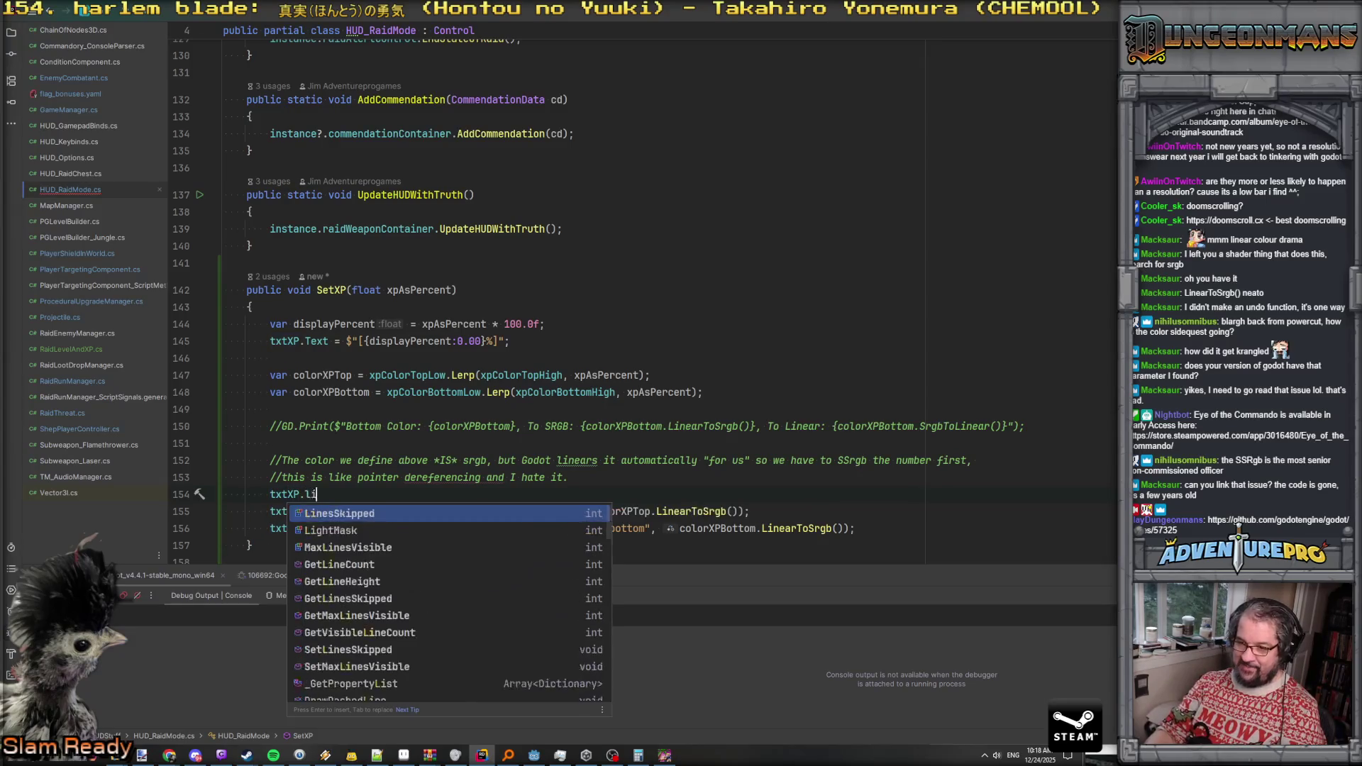
pyautogui.press('BackSpace')
pyautogui.press('BackSpace')
pyautogui.press('BackSpace')
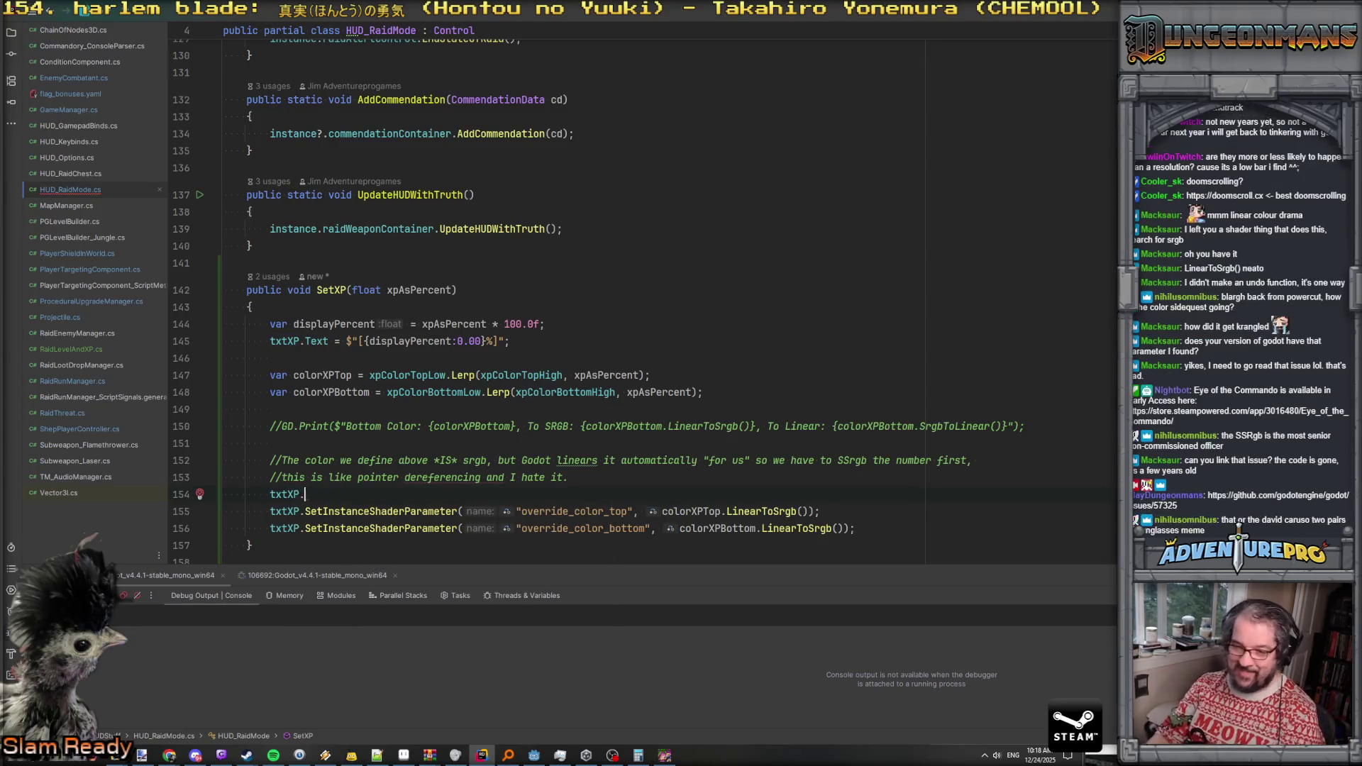
pyautogui.hotkey('ctrl', 'x')
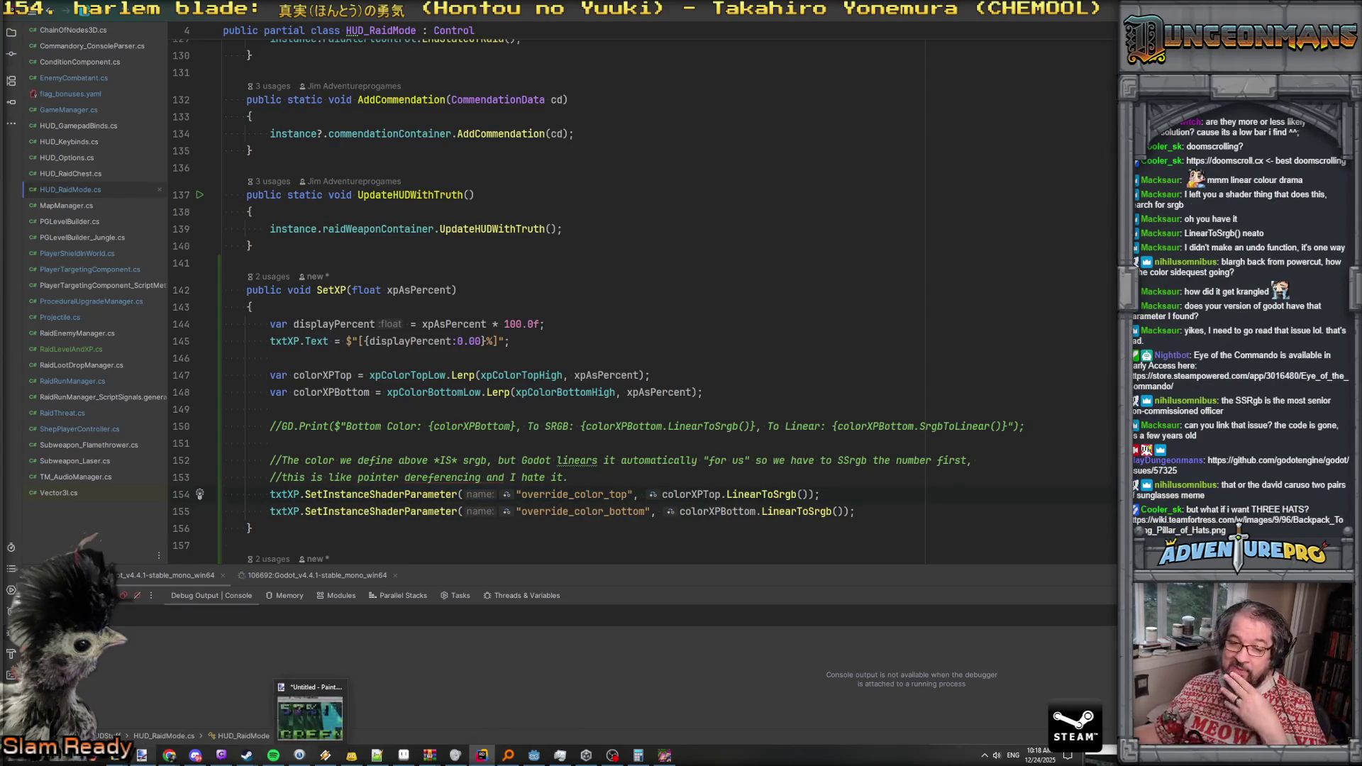
pyautogui.moveTo(142, 755)
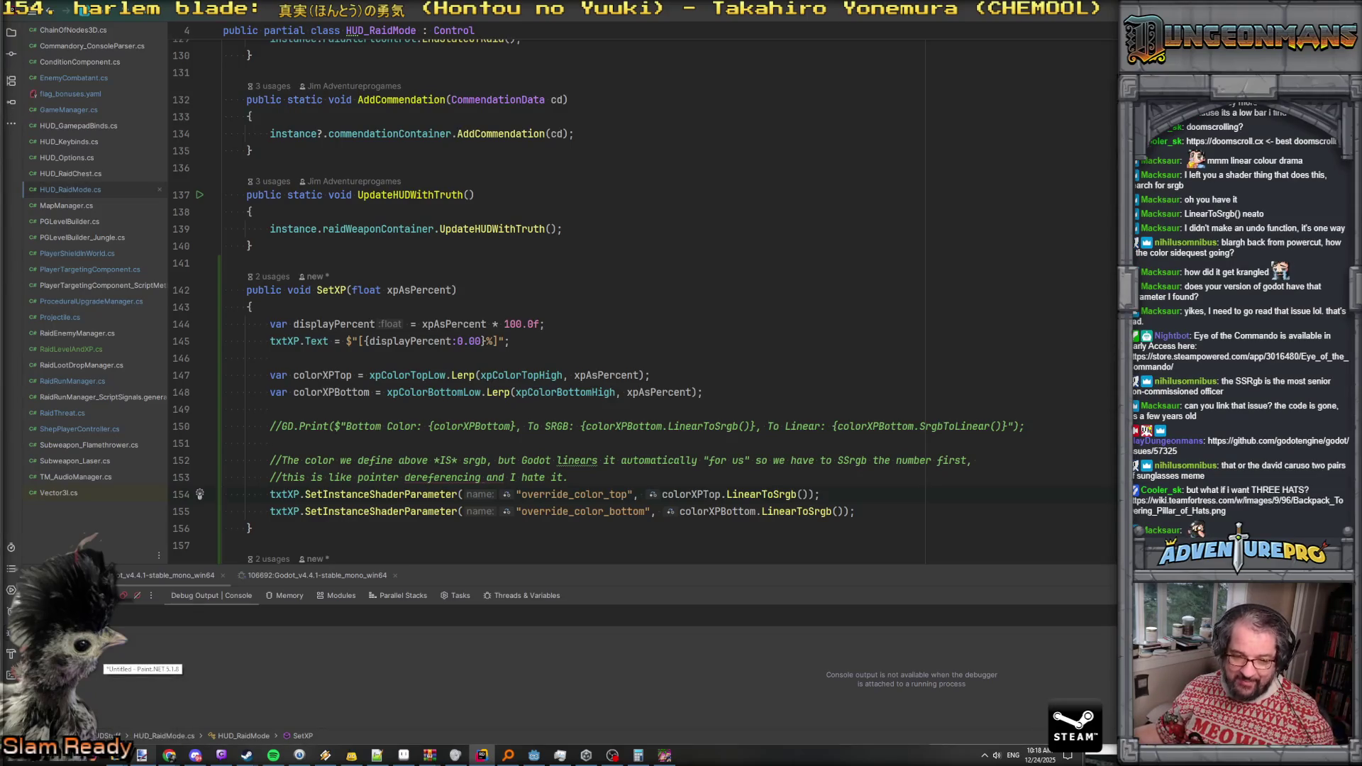
# Close the Towering Pillar of Hats image tab and minimize Chrome
pyautogui.click(168, 755)
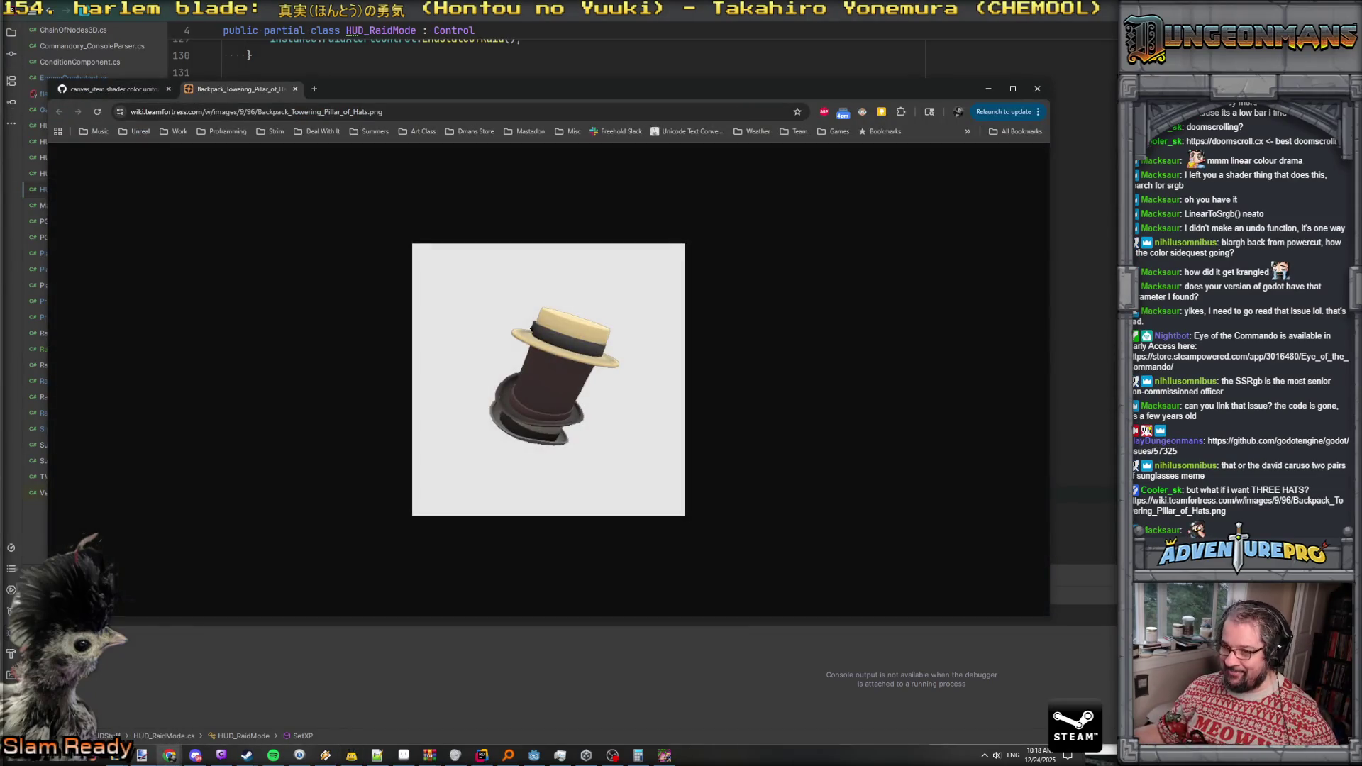
pyautogui.click(295, 90)
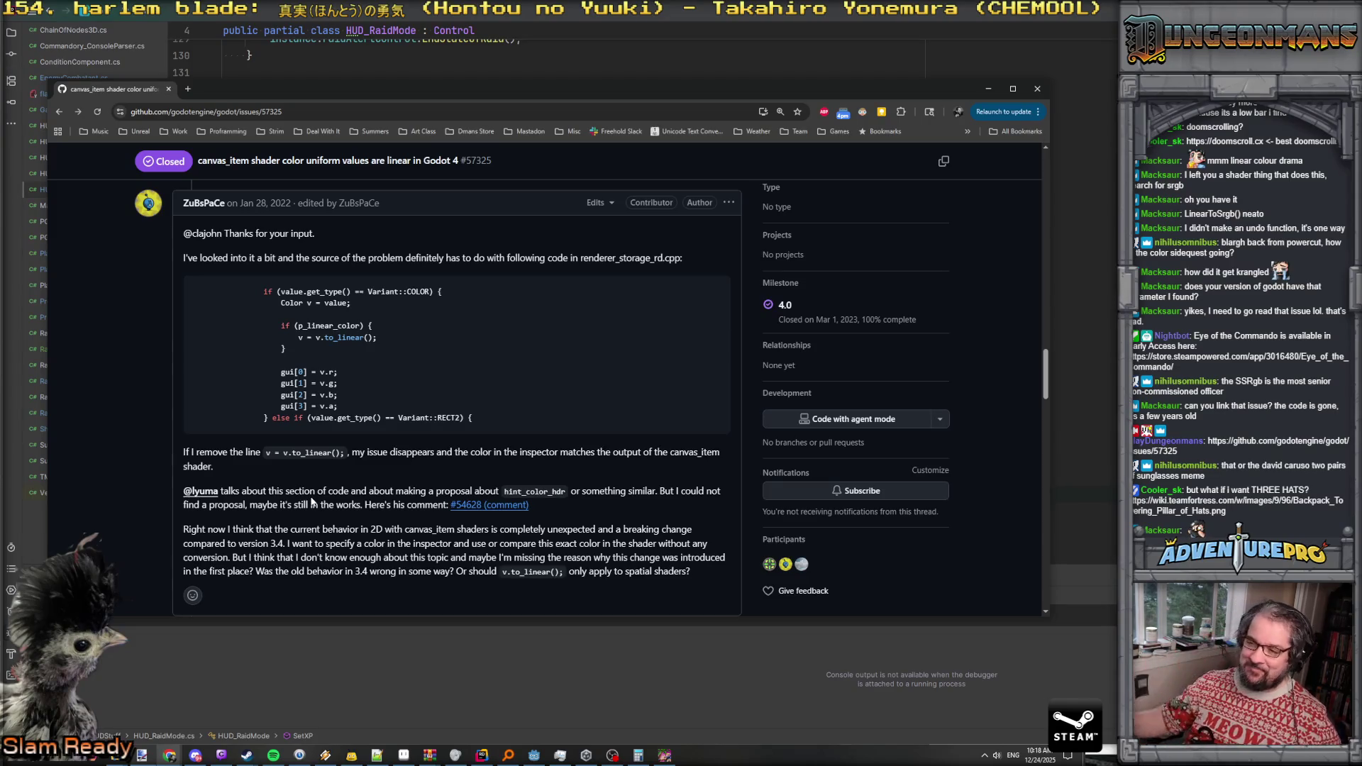
pyautogui.click(991, 88)
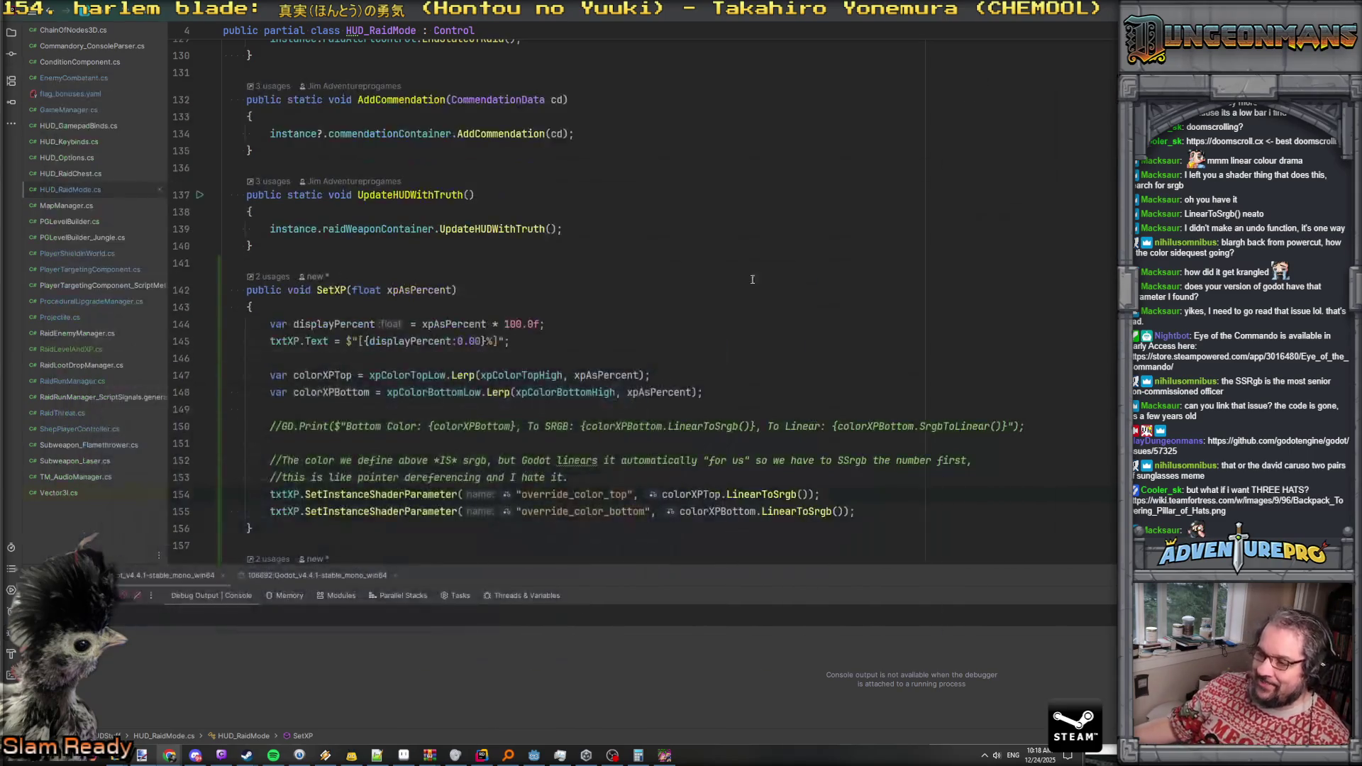
pyautogui.scroll(-7, 742, 305)
# In the running game, advance and kill the first Nitro Mook ahead
pyautogui.click(665, 754)
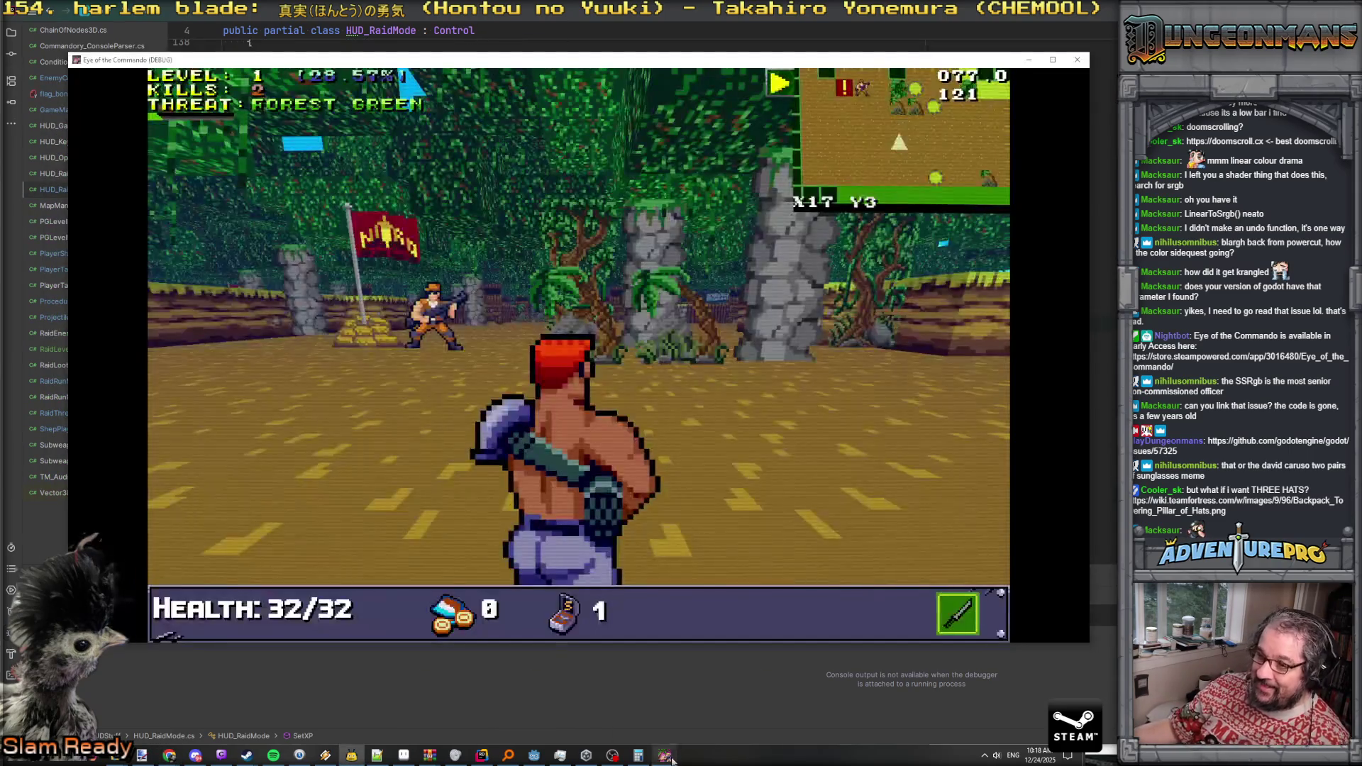
pyautogui.click(503, 383)
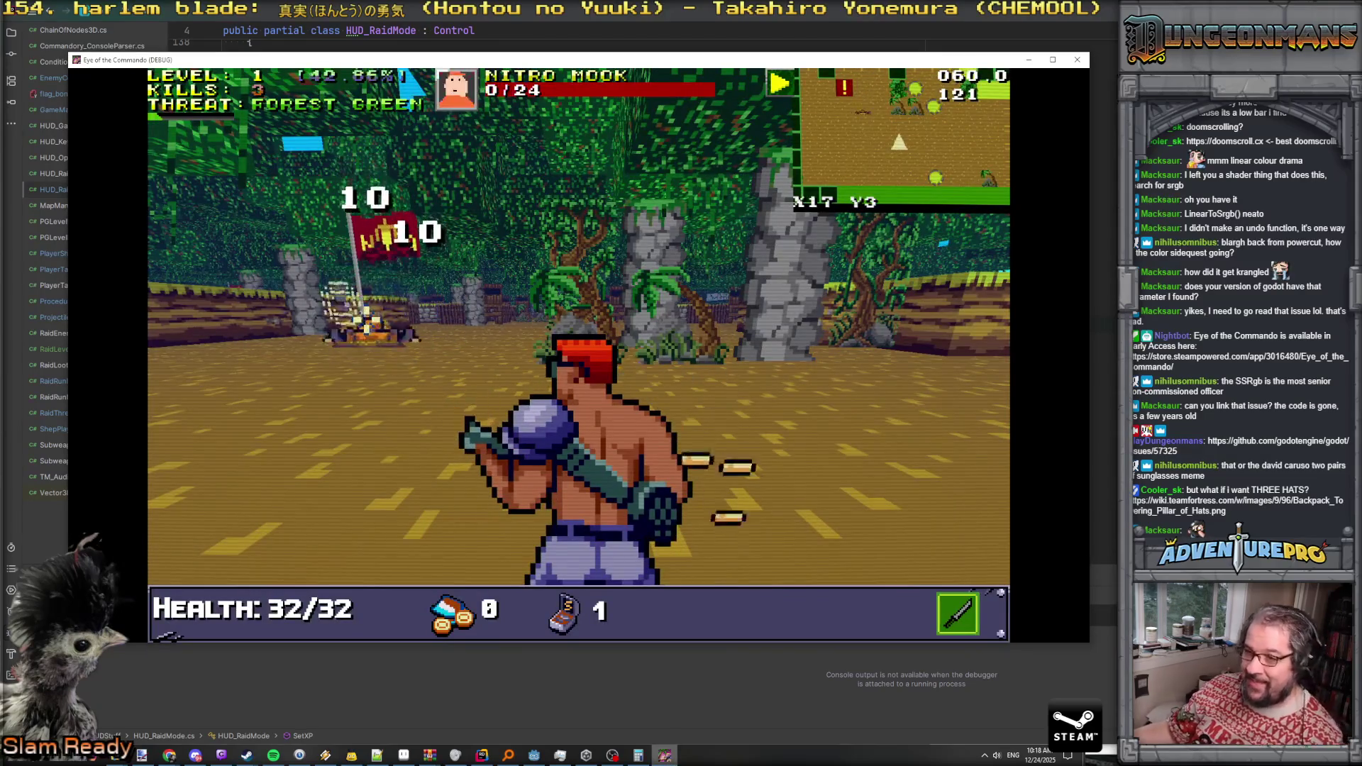
pyautogui.press('w')
pyautogui.press('w')
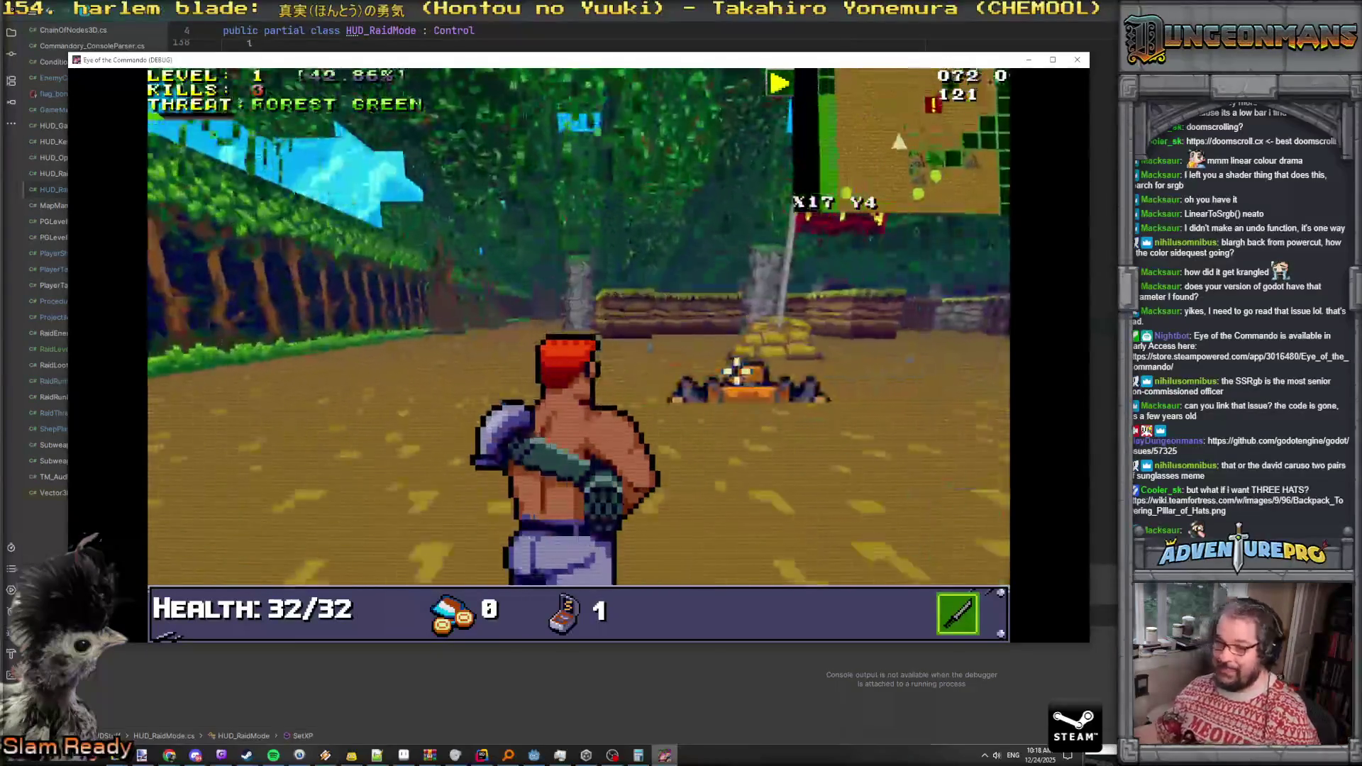
pyautogui.press('w')
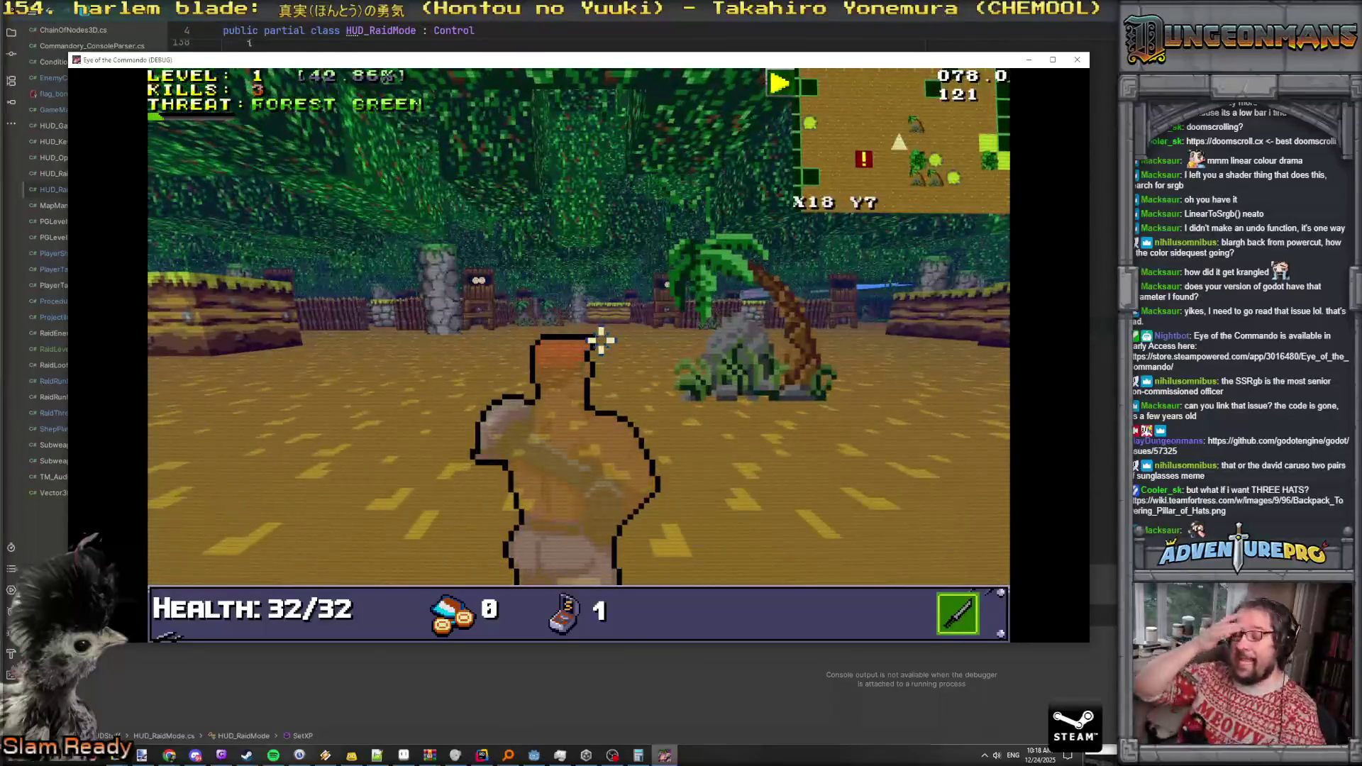
pyautogui.press('w')
pyautogui.press('w')
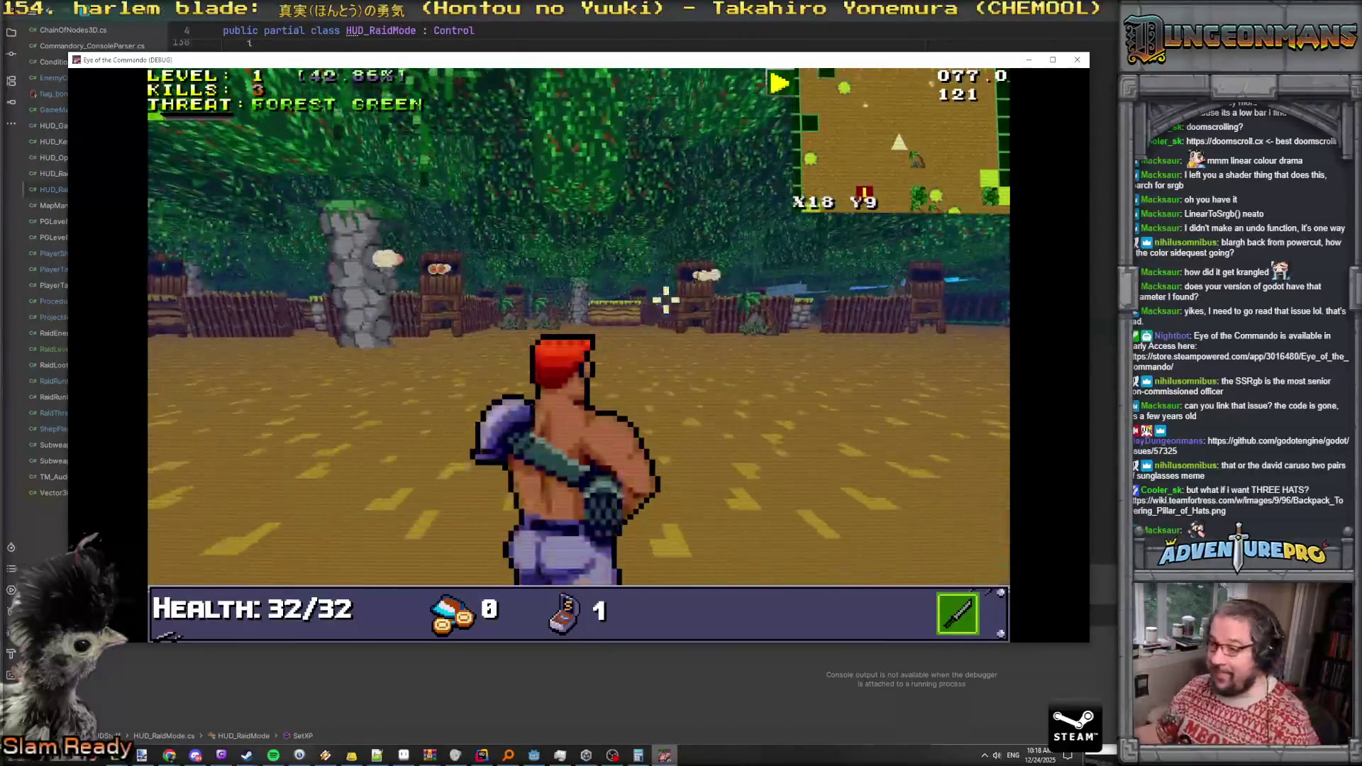
pyautogui.click(693, 300)
pyautogui.click(694, 299)
pyautogui.click(692, 305)
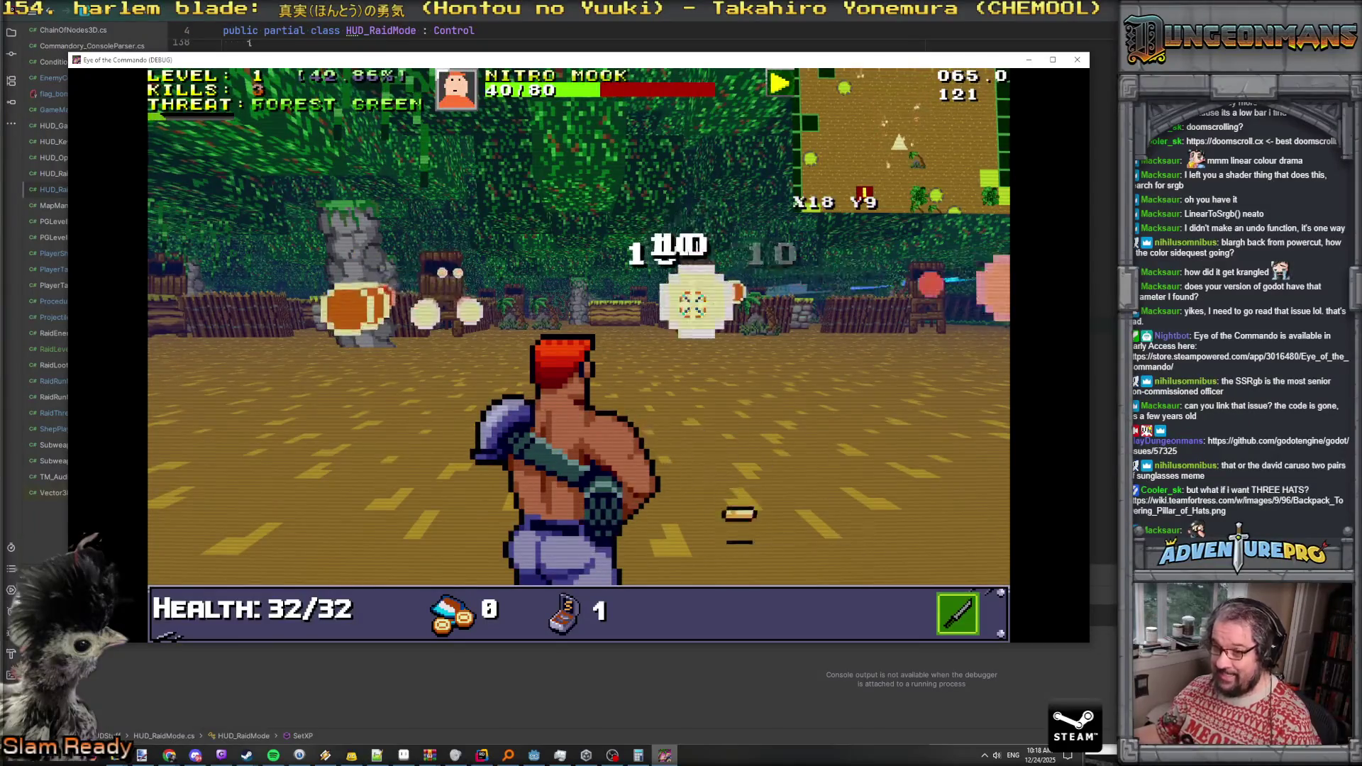
pyautogui.press('w')
pyautogui.click(702, 304)
pyautogui.click(710, 303)
pyautogui.click(714, 301)
pyautogui.click(715, 287)
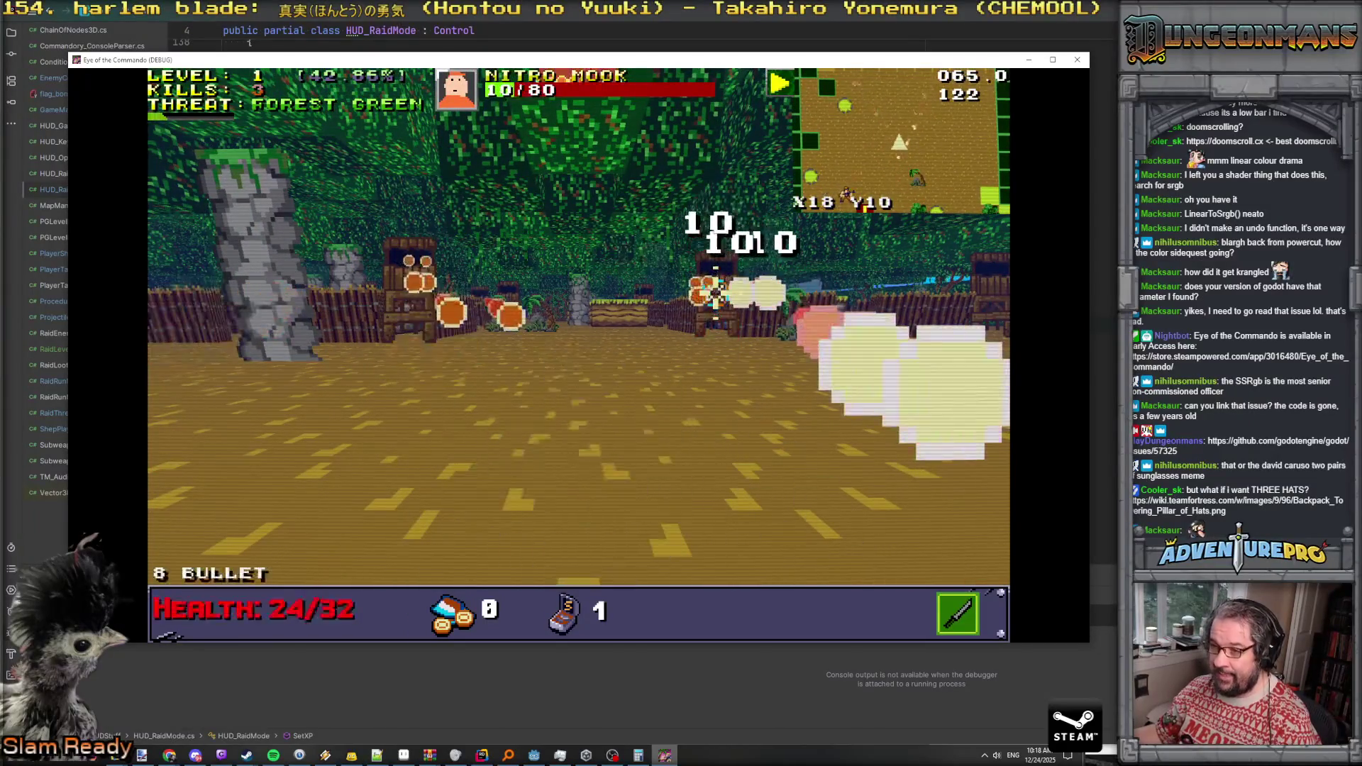
pyautogui.press('w')
# Briefly open the debug console, then kill the Nitro Mooks to the left and ahead
pyautogui.press('`')
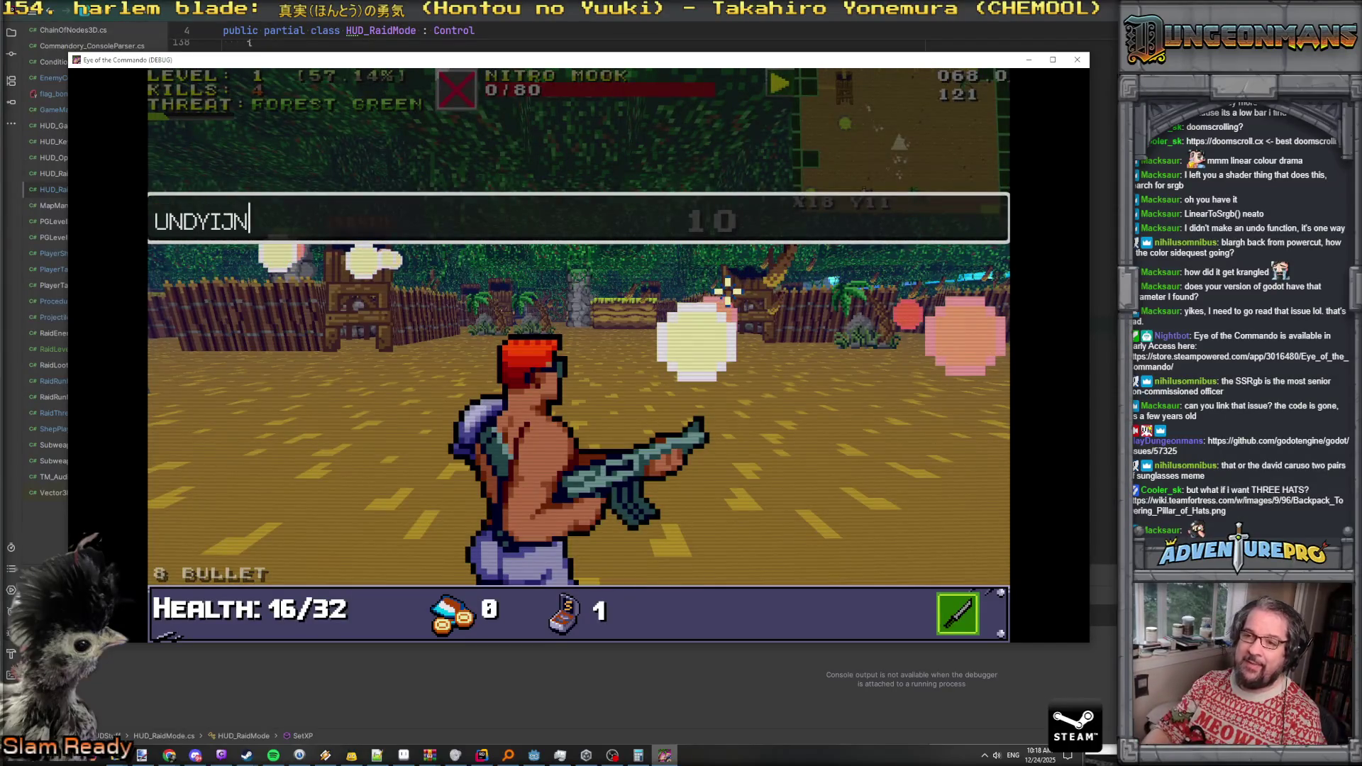
pyautogui.press('Return')
pyautogui.press('w')
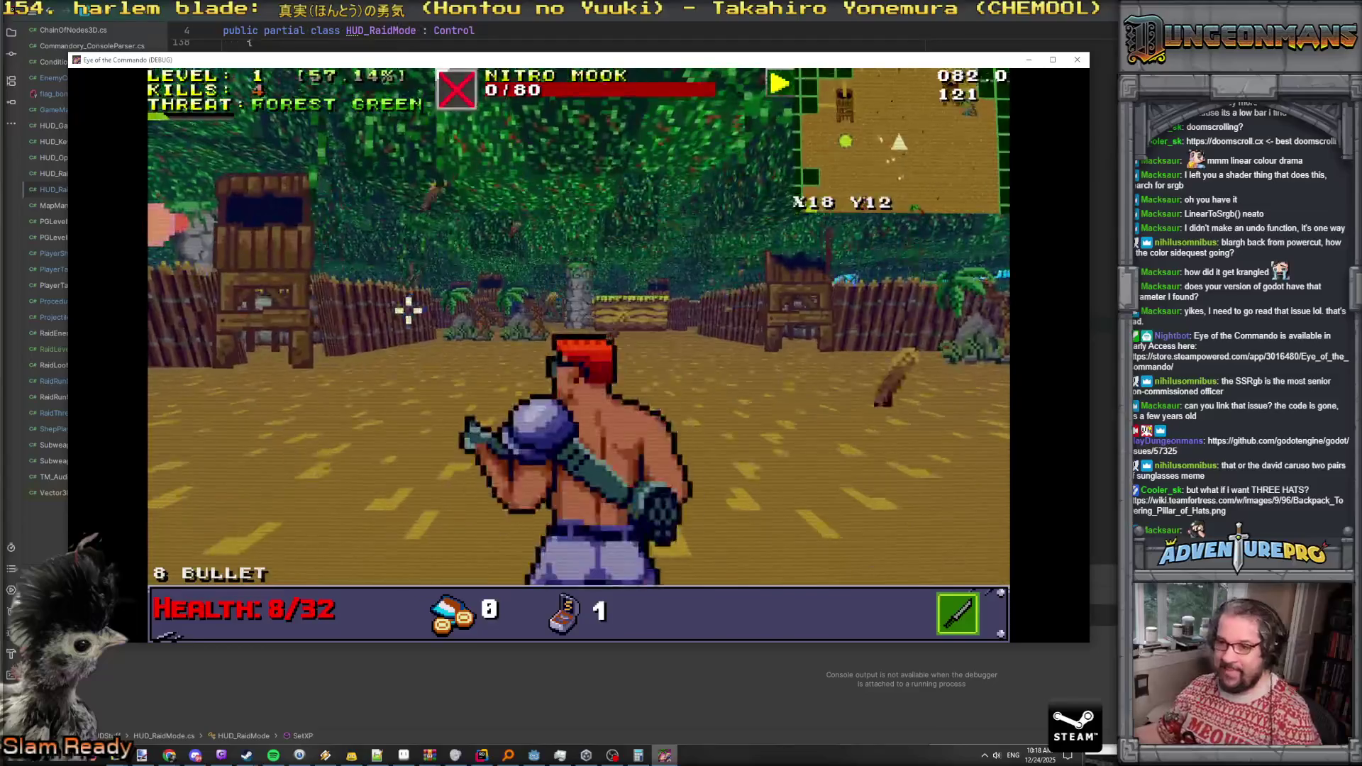
pyautogui.click(579, 312)
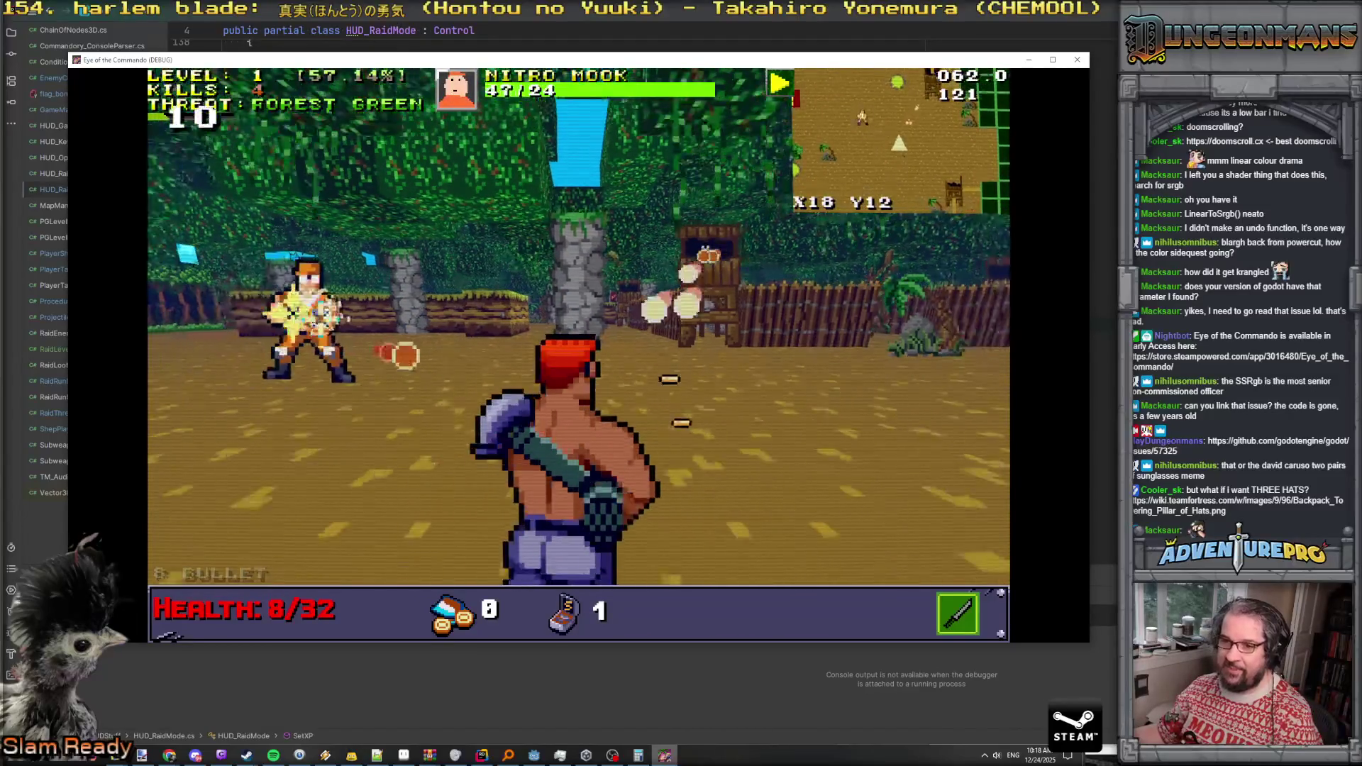
pyautogui.click(579, 312)
pyautogui.click(465, 312)
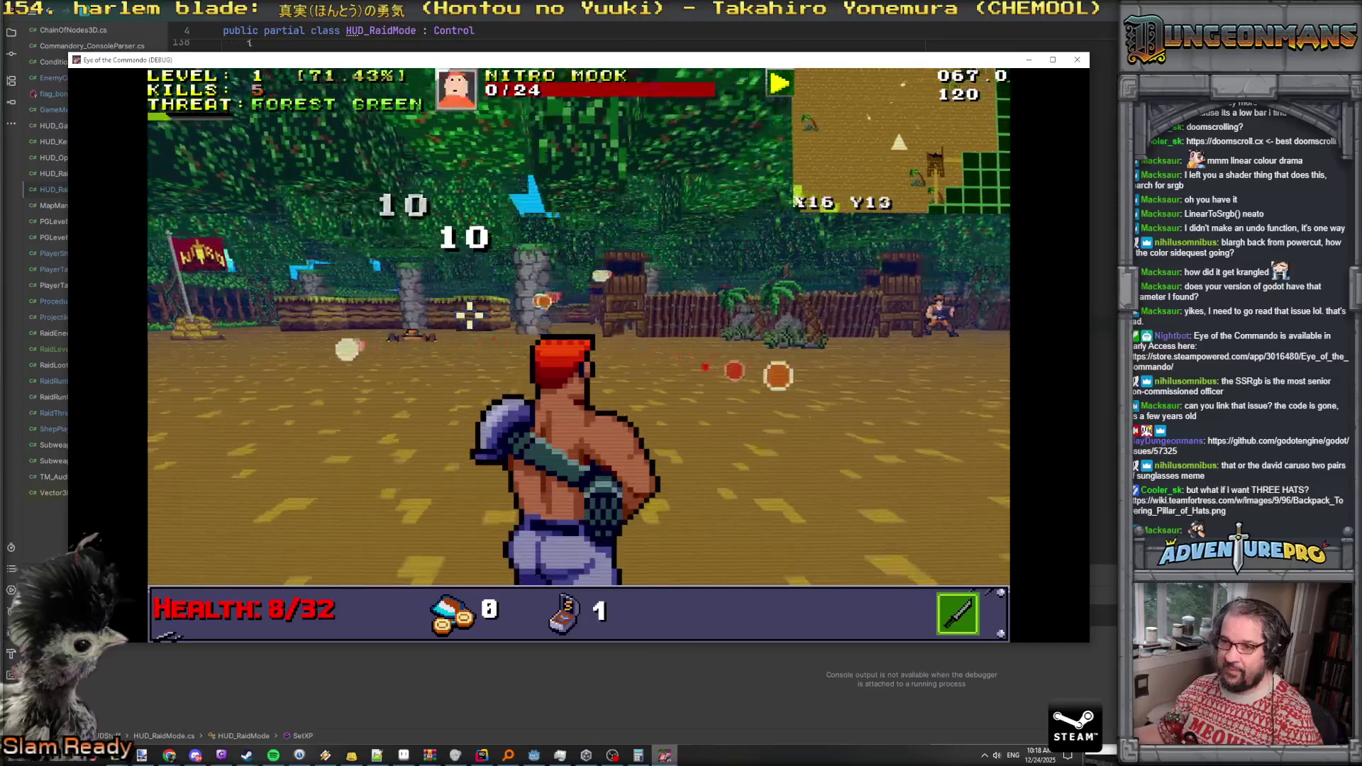
pyautogui.click(628, 292)
pyautogui.click(630, 294)
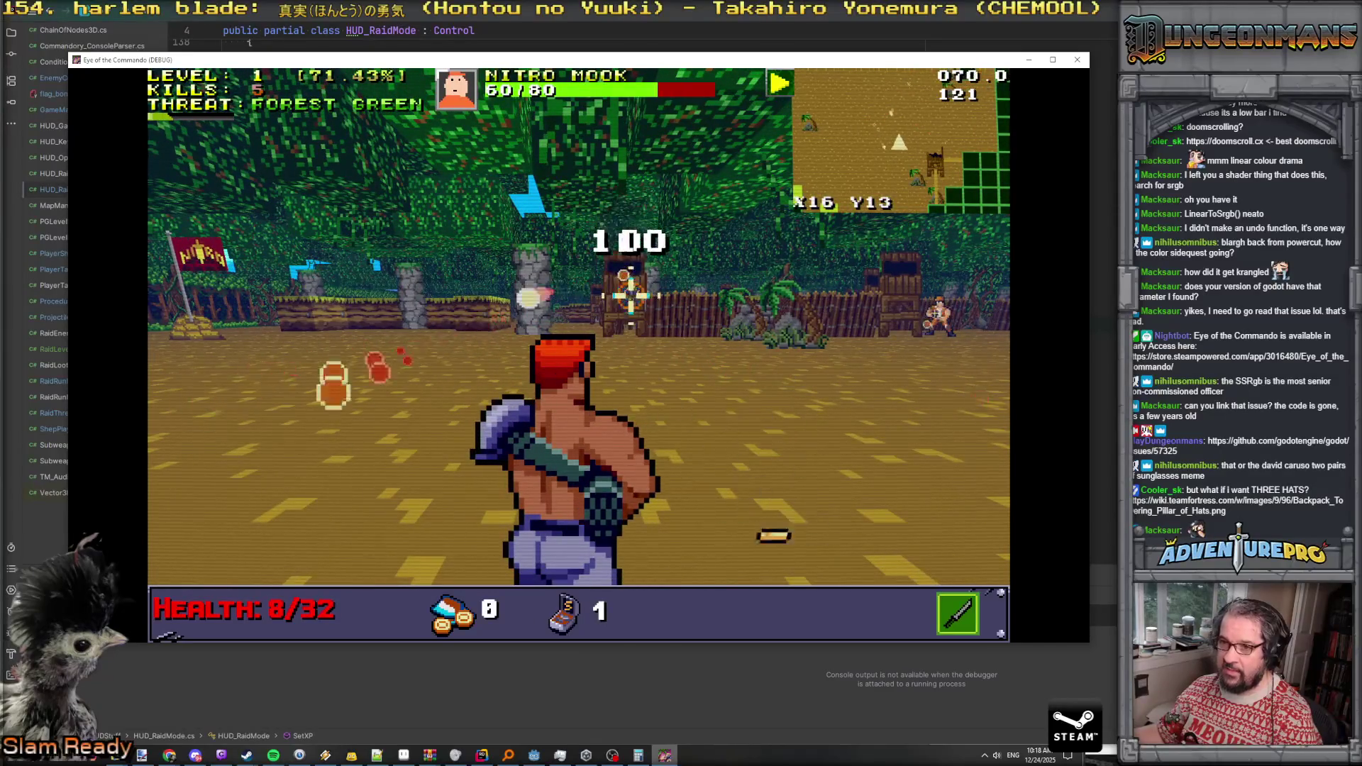
pyautogui.click(633, 297)
pyautogui.click(636, 299)
pyautogui.click(617, 301)
pyautogui.click(617, 294)
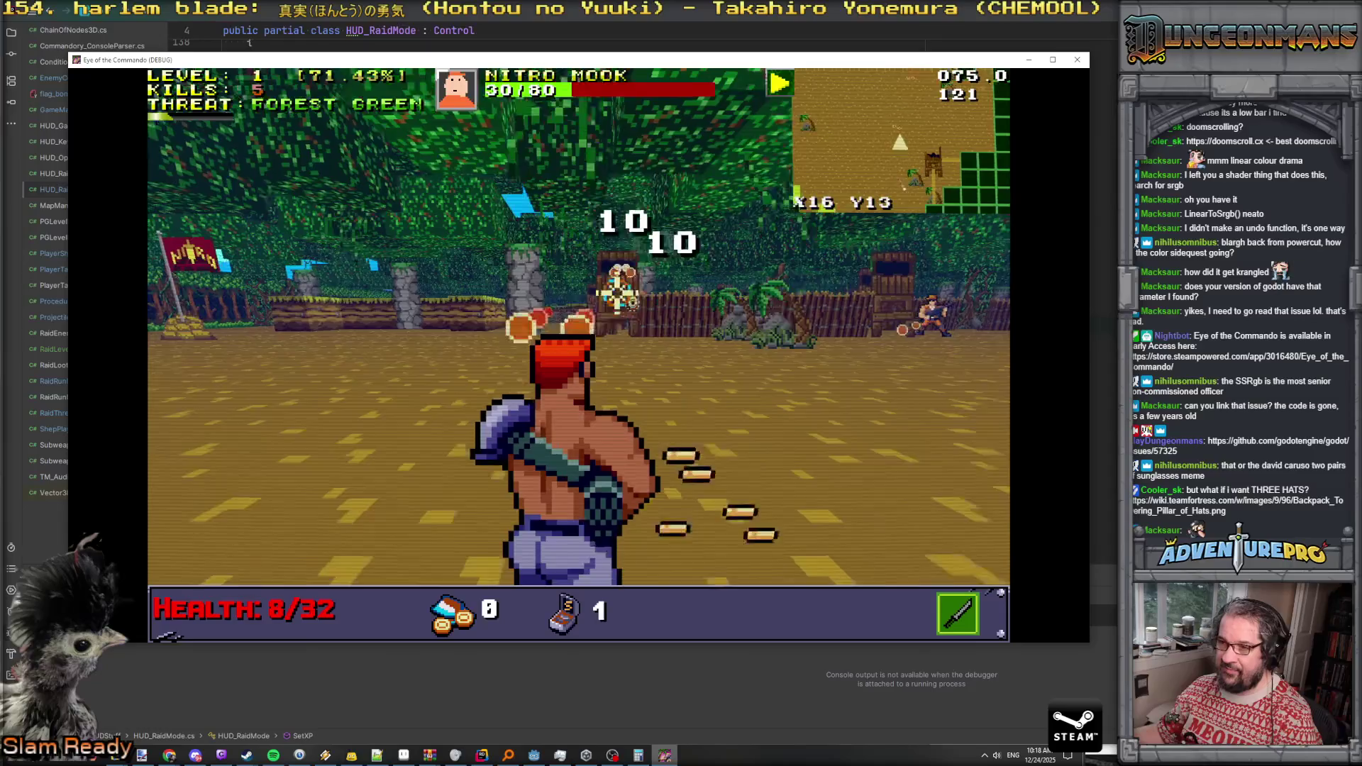
pyautogui.click(578, 293)
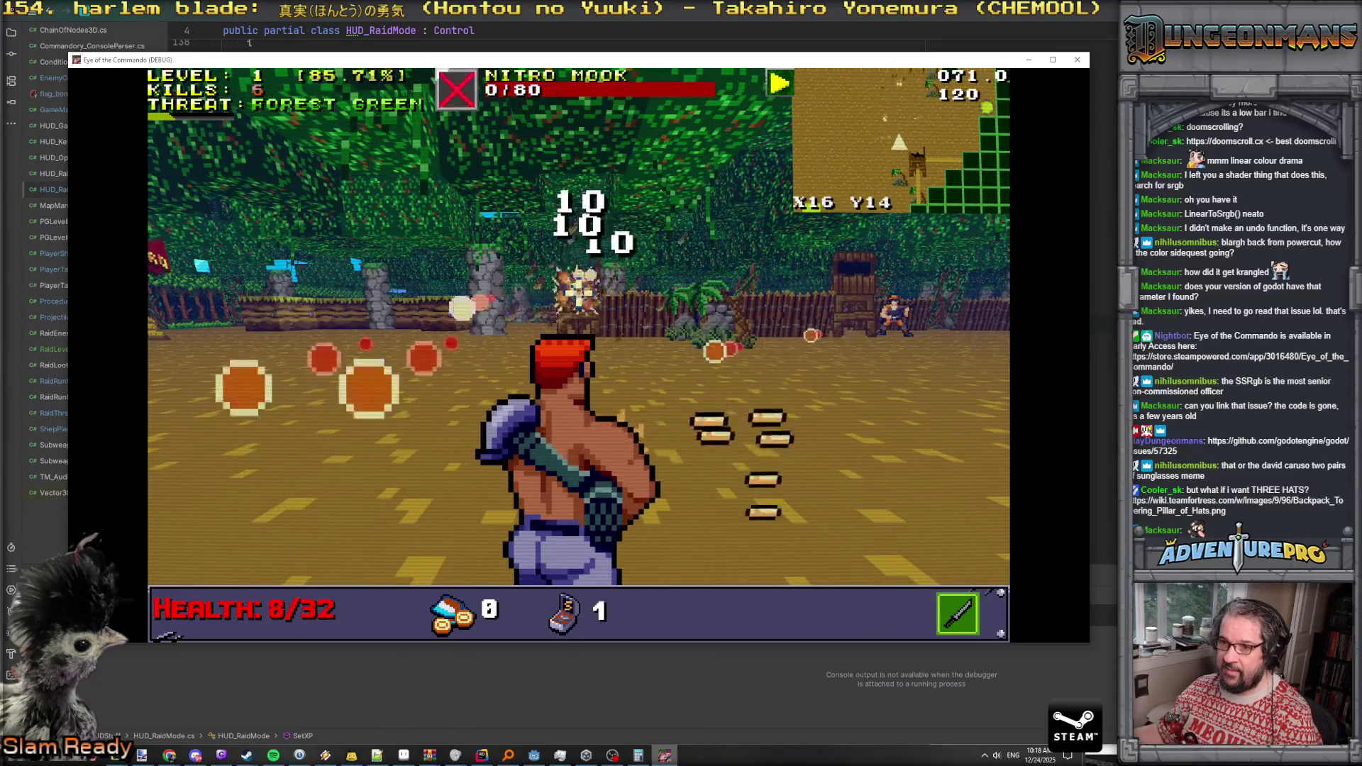
# Kill the small Mook to the right and fire on the new 120-health Nitro Mook
pyautogui.click(852, 310)
pyautogui.click(852, 316)
pyautogui.click(858, 316)
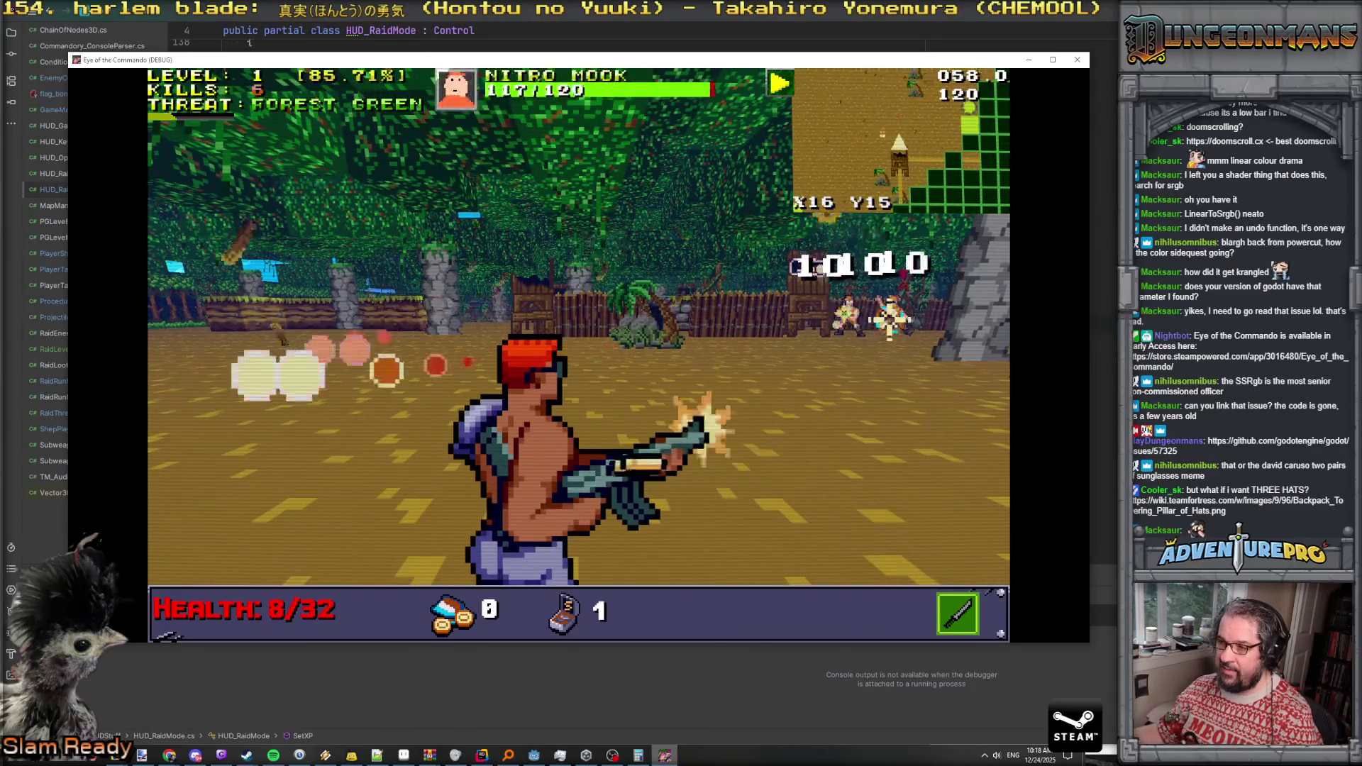
pyautogui.click(844, 315)
pyautogui.click(839, 313)
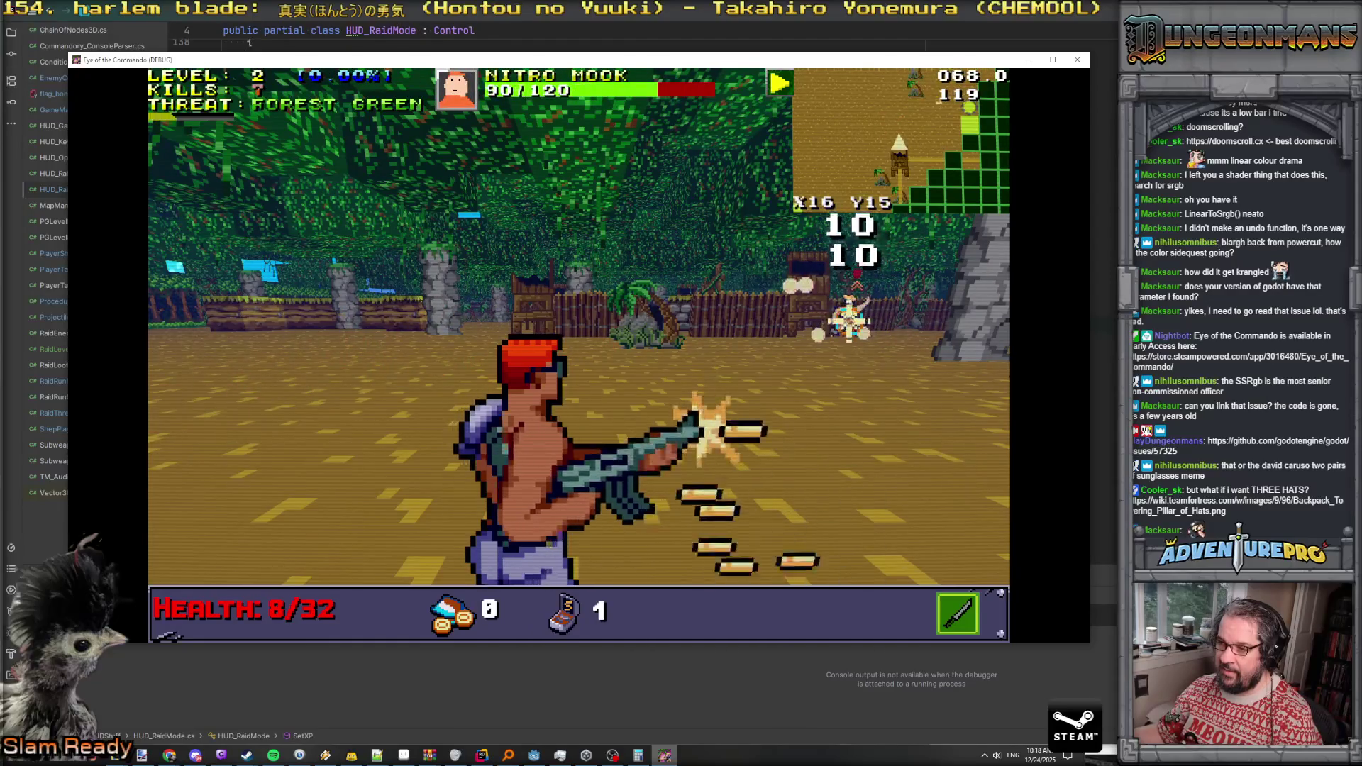
pyautogui.click(898, 312)
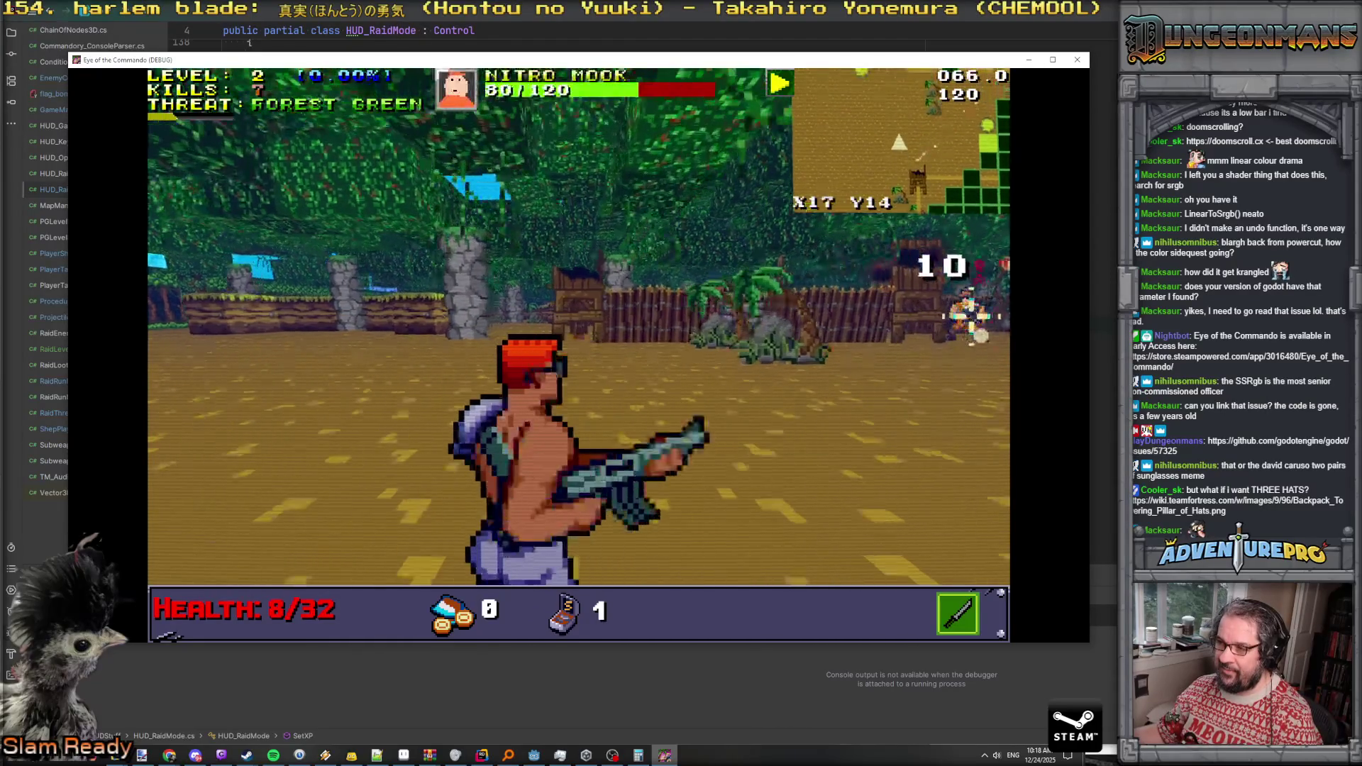
pyautogui.click(971, 316)
pyautogui.click(972, 315)
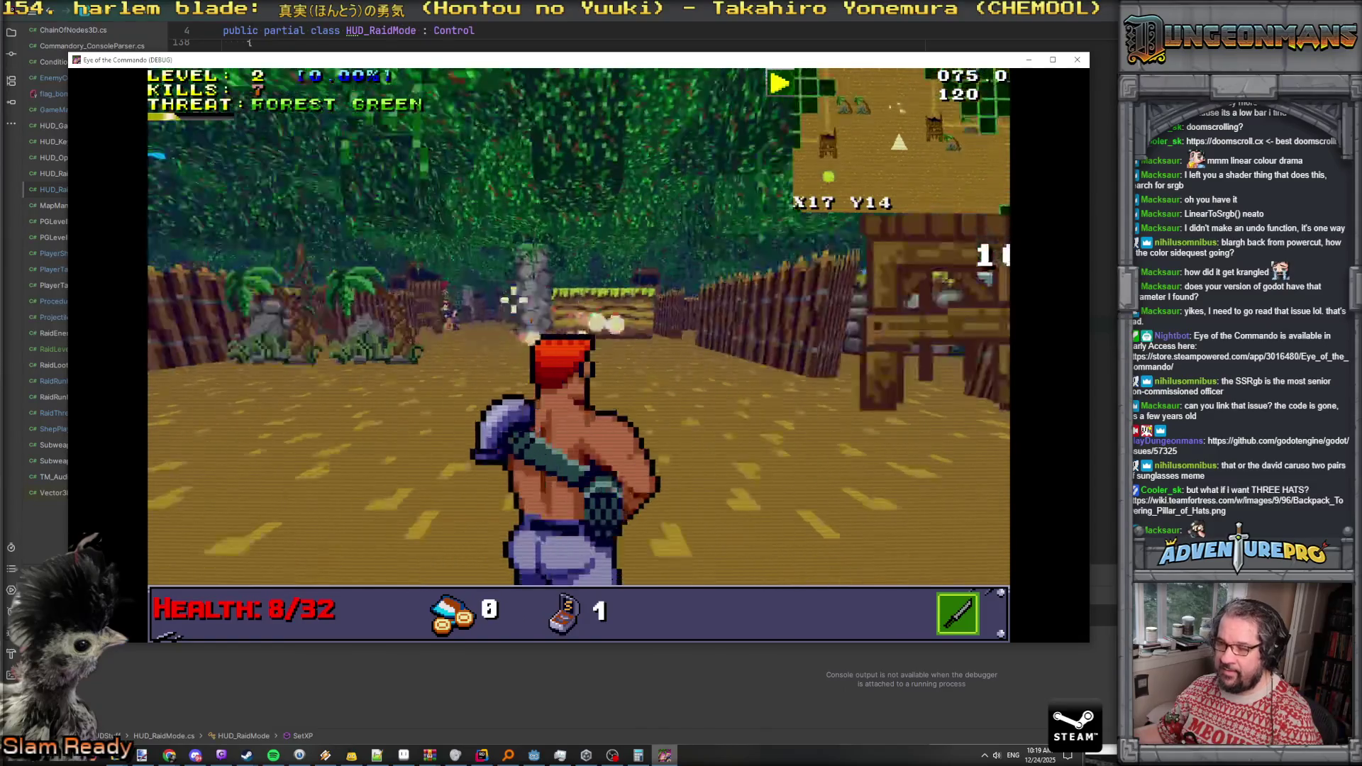
pyautogui.click(505, 350)
# Move through the jungle and wear down the Nitro Mooks on the left
pyautogui.press('w')
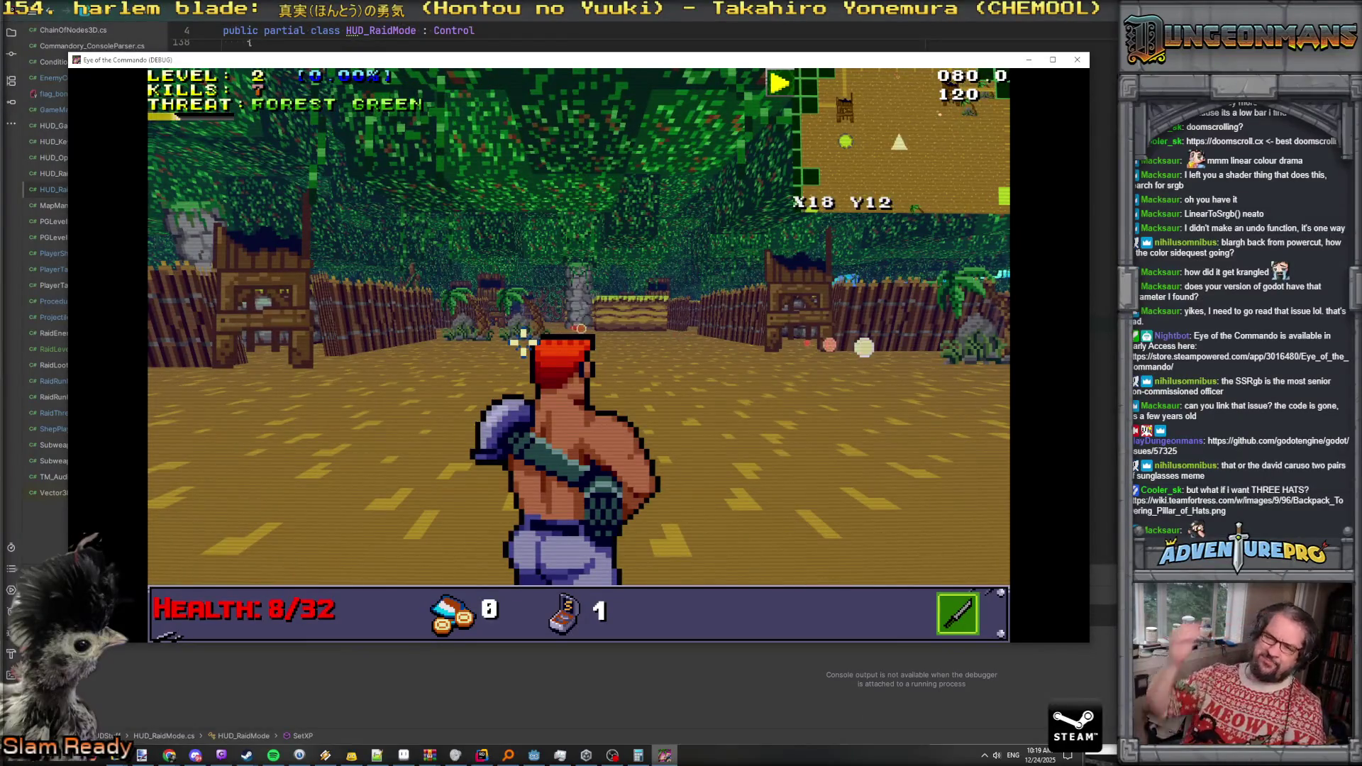
pyautogui.press('w')
pyautogui.click(434, 313)
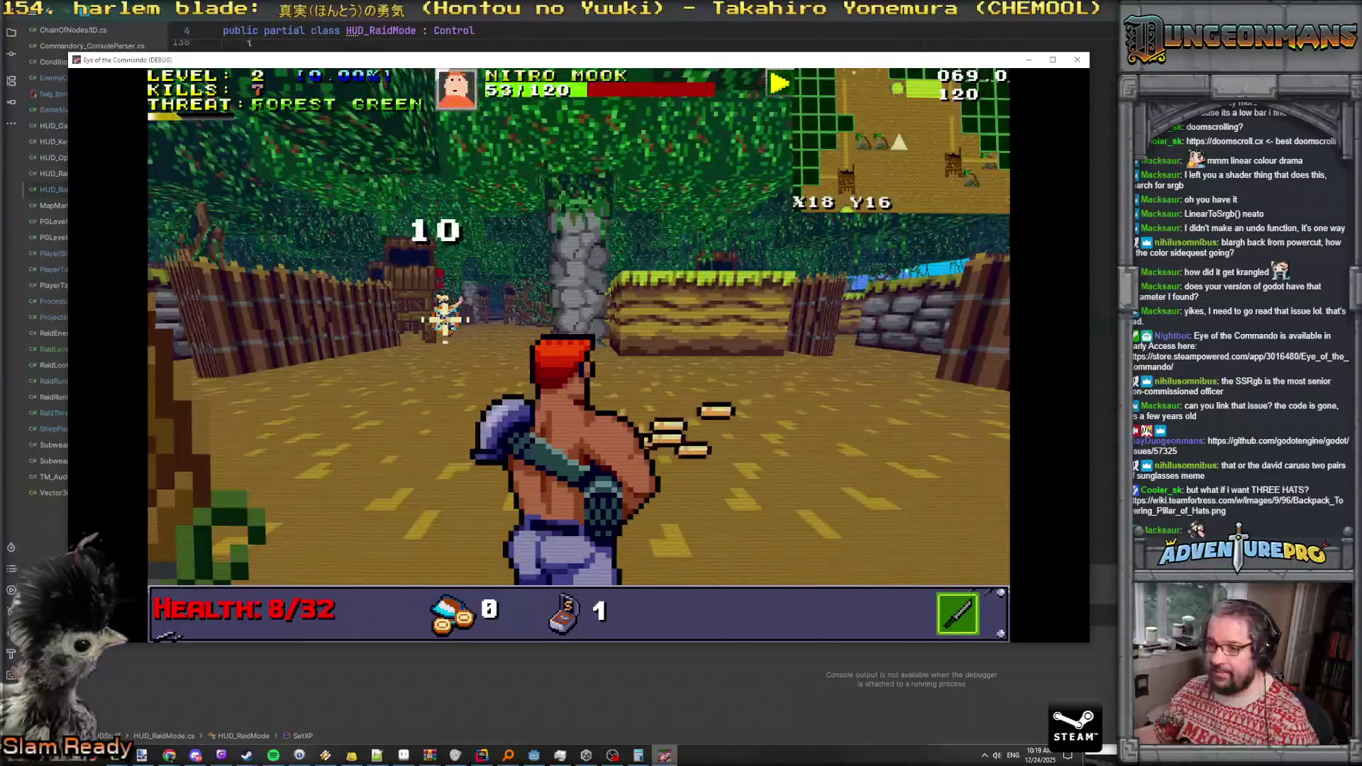
pyautogui.click(435, 313)
pyautogui.press('w')
pyautogui.click(412, 313)
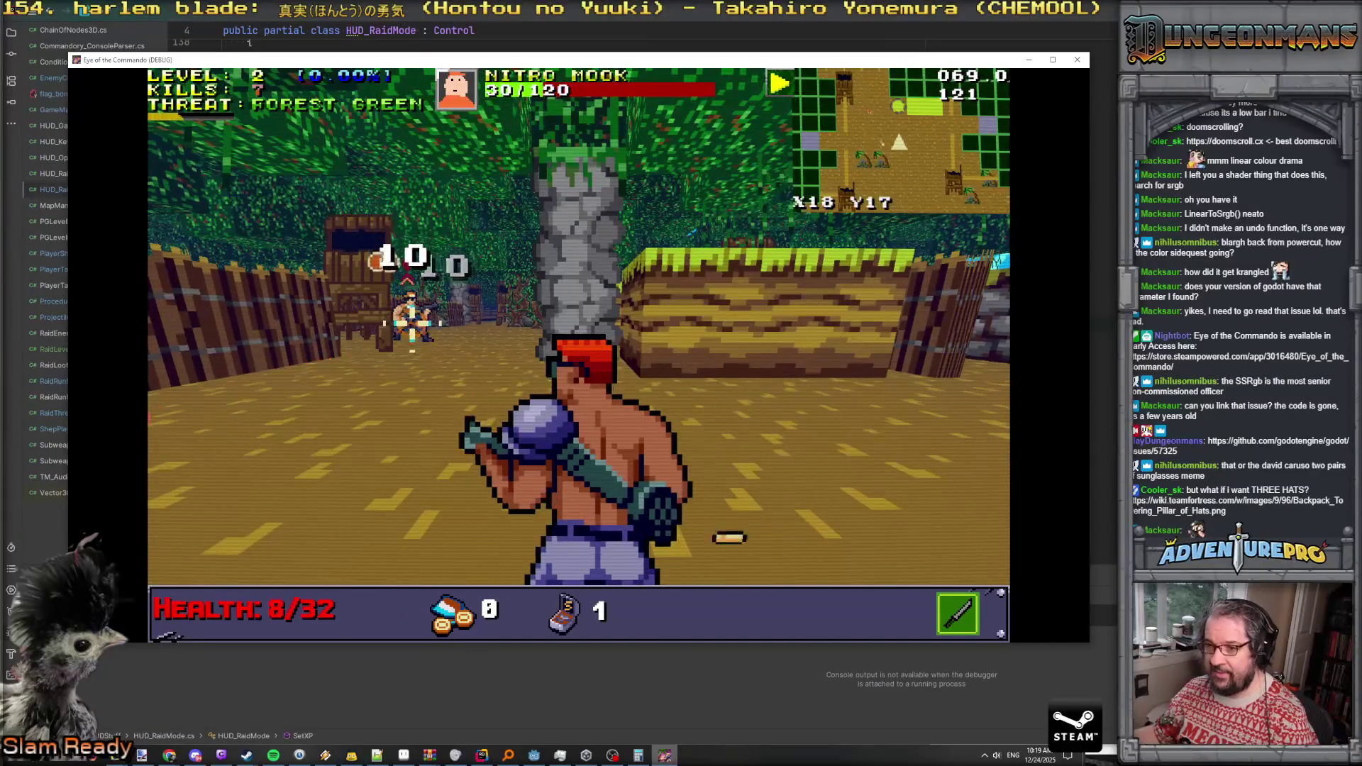
pyautogui.click(425, 286)
pyautogui.click(426, 286)
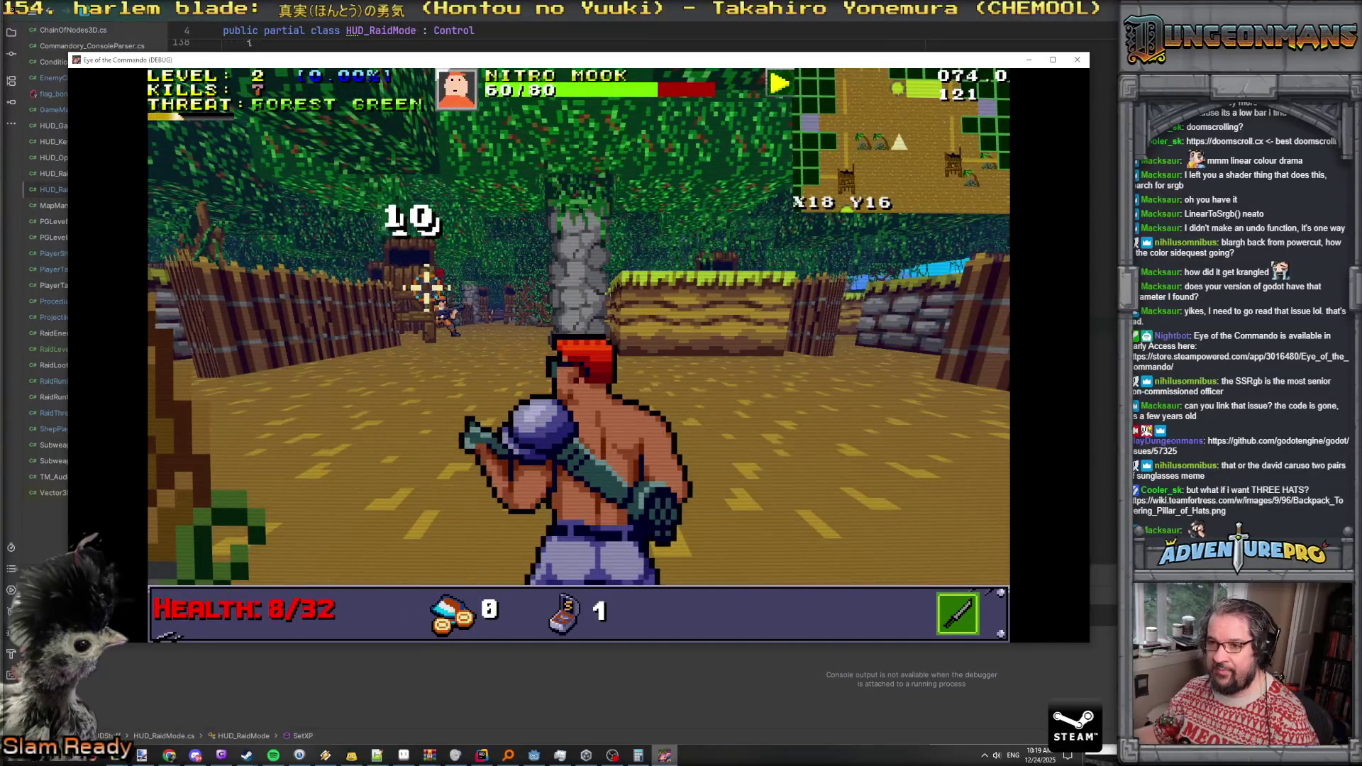
pyautogui.click(426, 285)
pyautogui.click(426, 285)
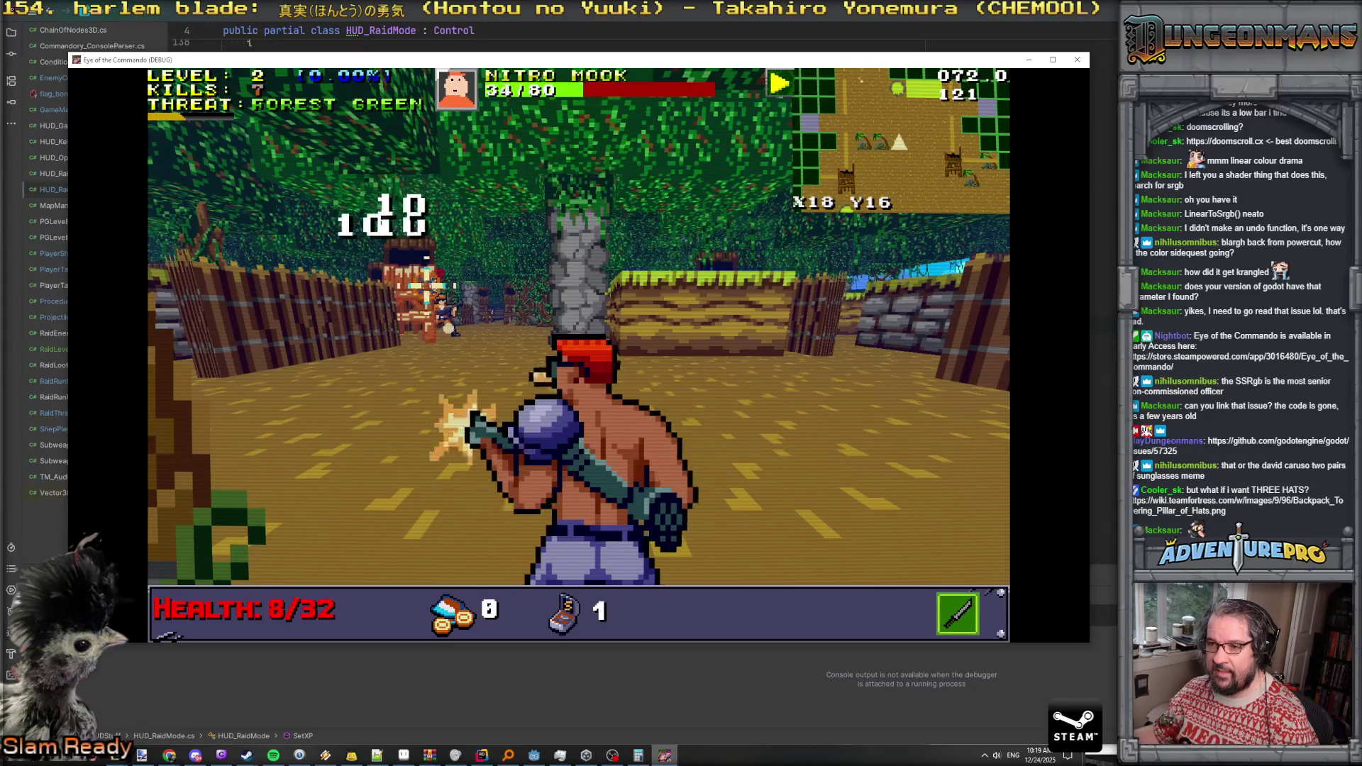
pyautogui.click(425, 284)
pyautogui.click(358, 287)
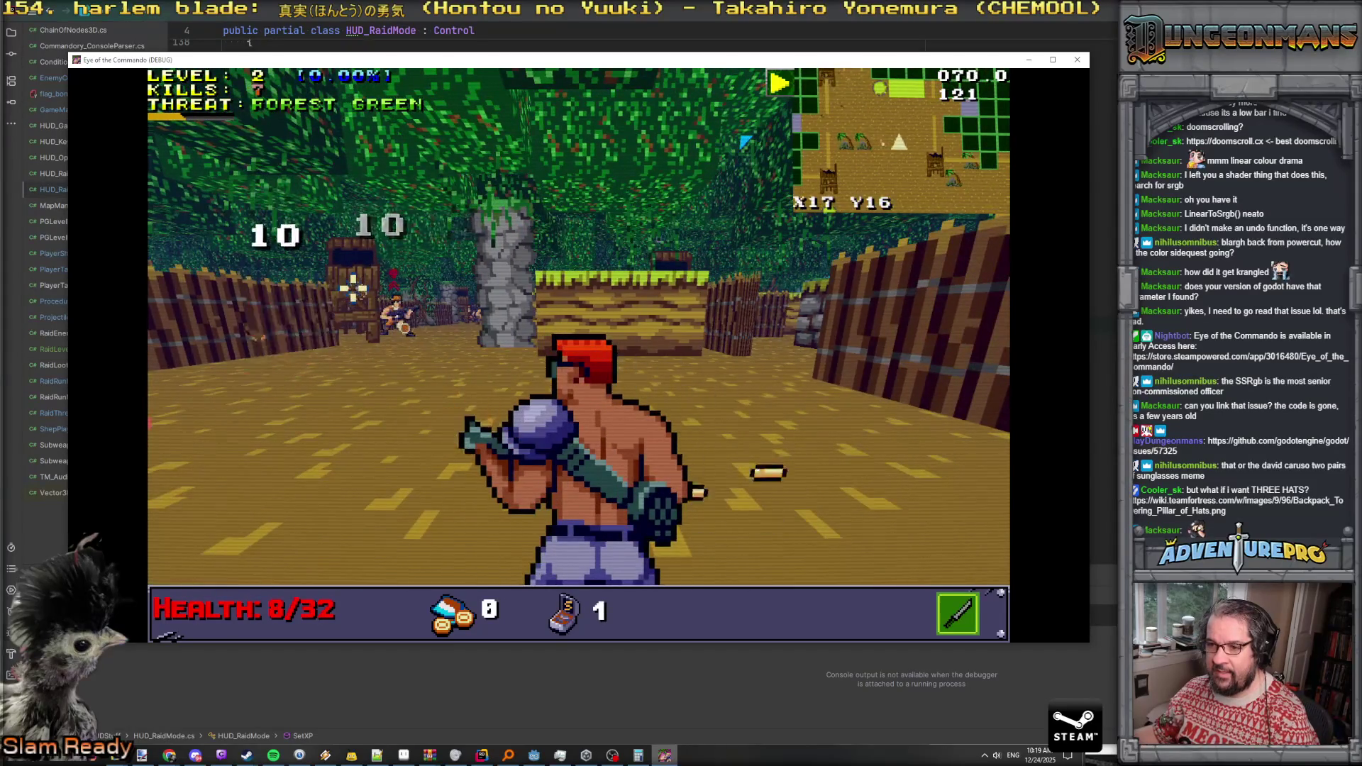
pyautogui.click(353, 287)
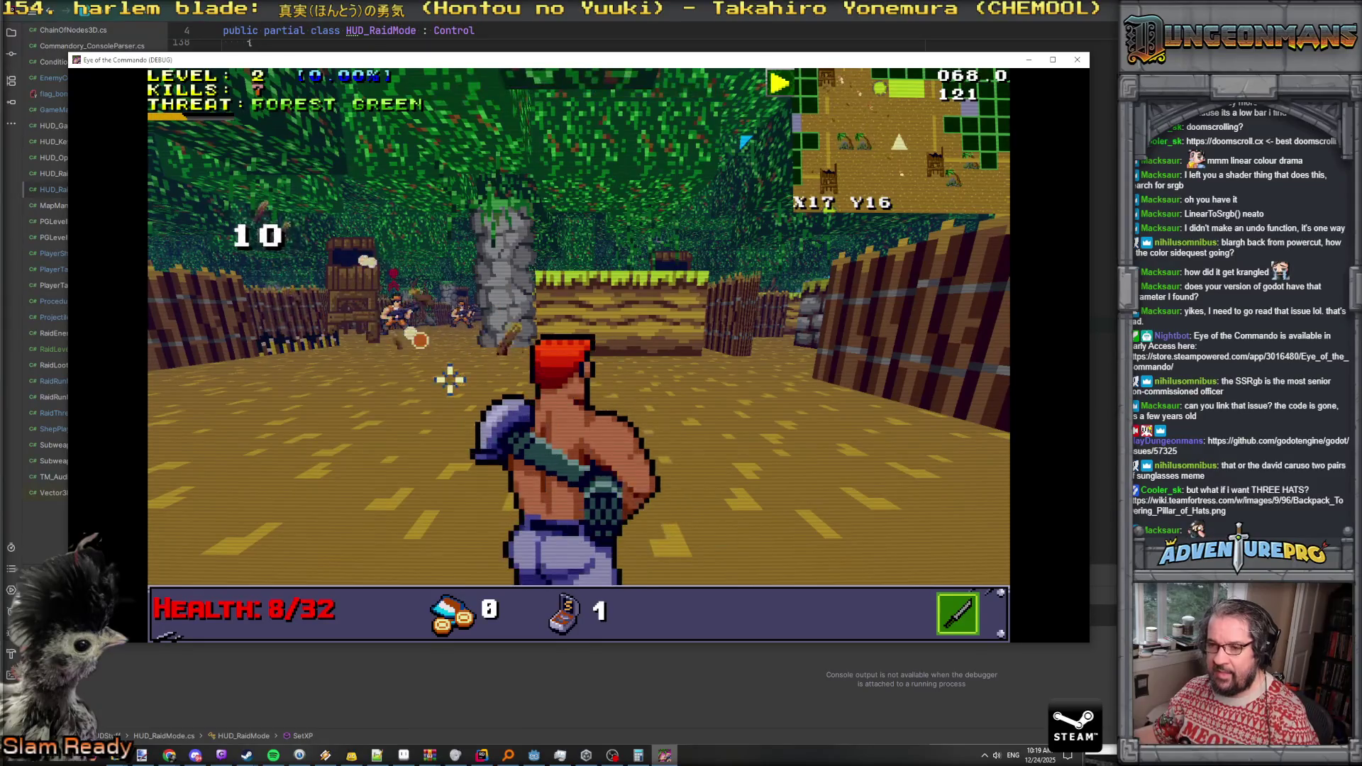
# Add the rocket subweapon via the debug console and fire rockets until its ammo runs out
pyautogui.press('`')
pyautogui.write('RSW ROCK')
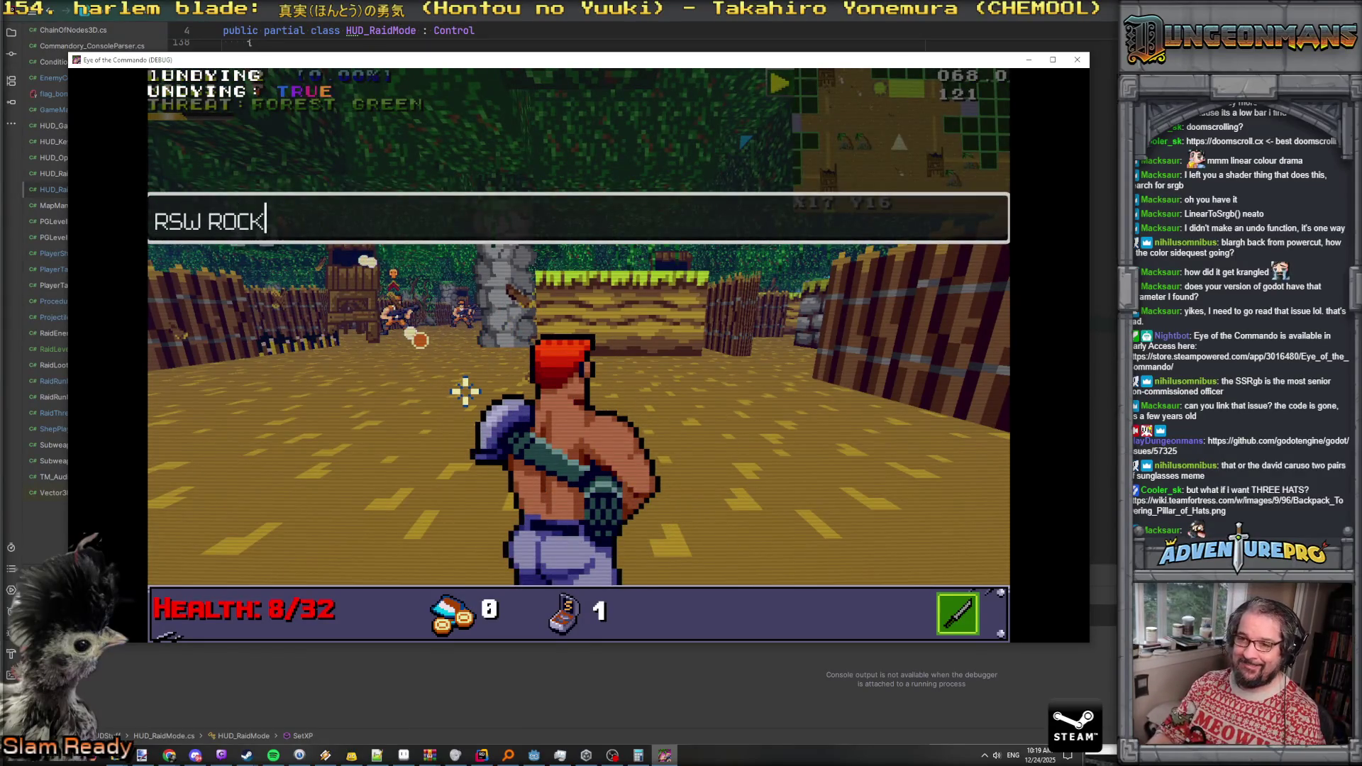
pyautogui.write('ET')
pyautogui.press('Return')
pyautogui.press('`')
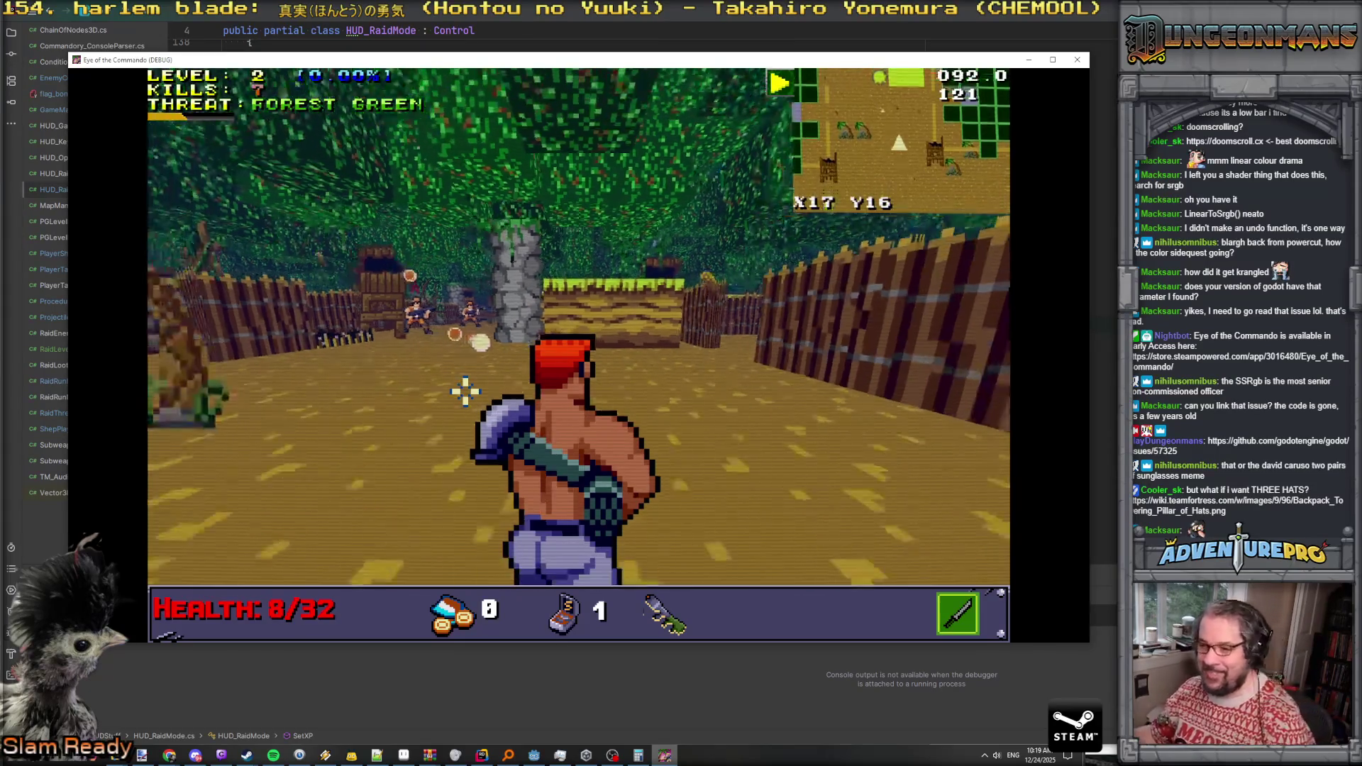
pyautogui.press('w')
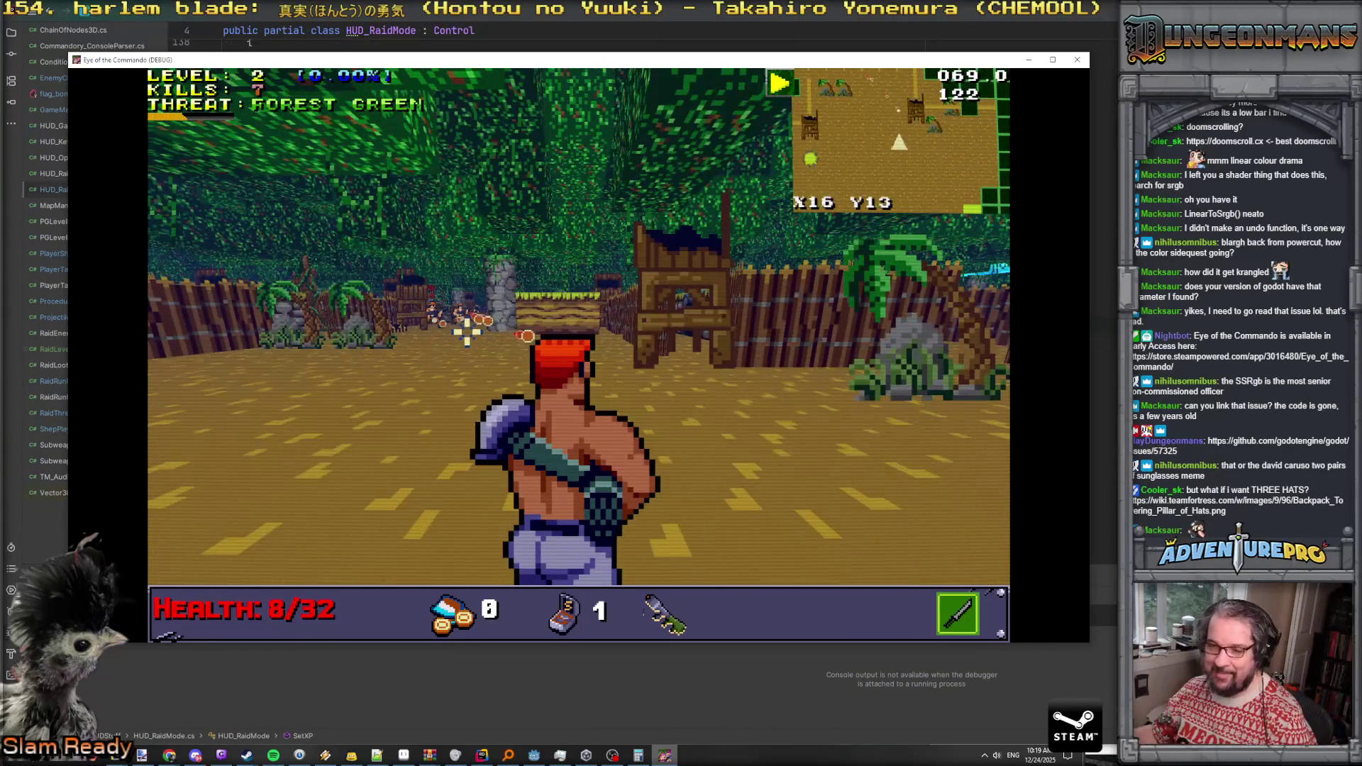
pyautogui.press('2')
pyautogui.press('Right')
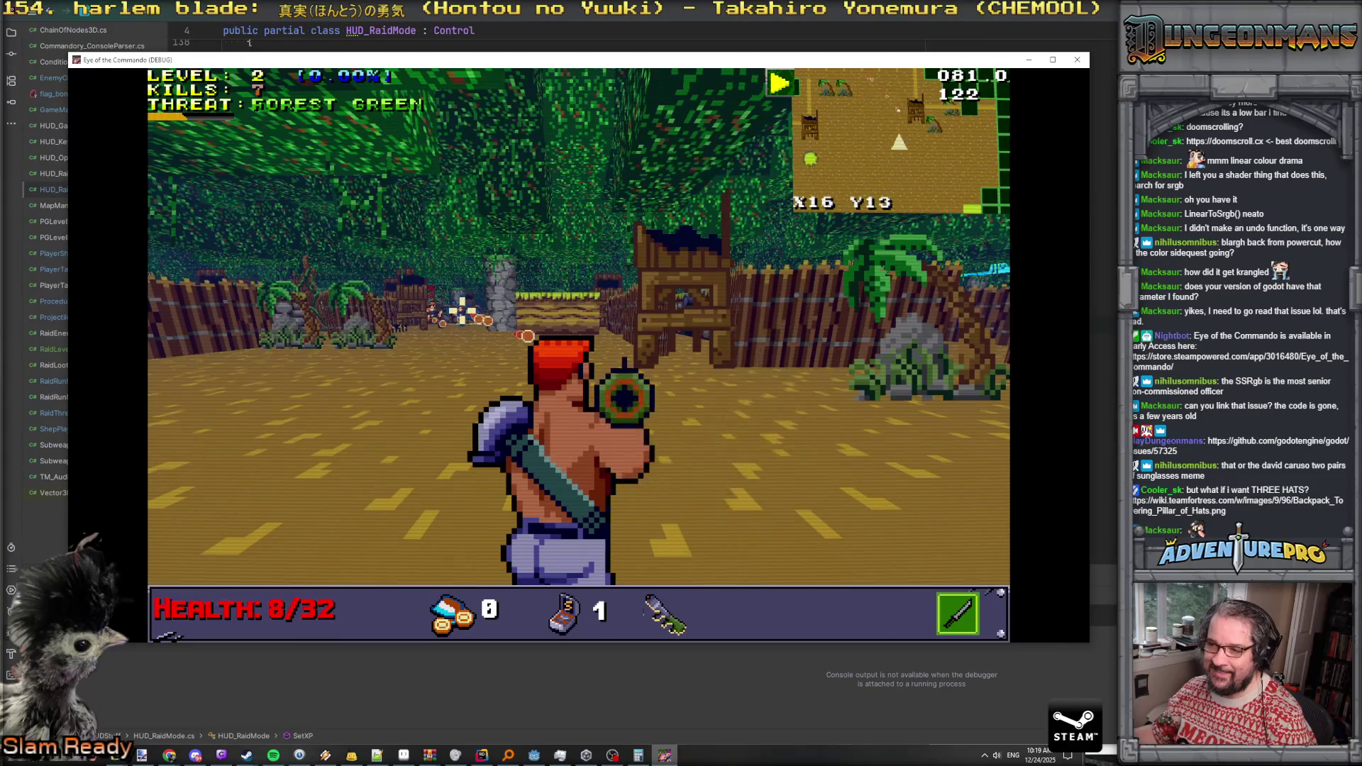
pyautogui.click(459, 310)
pyautogui.press('Left')
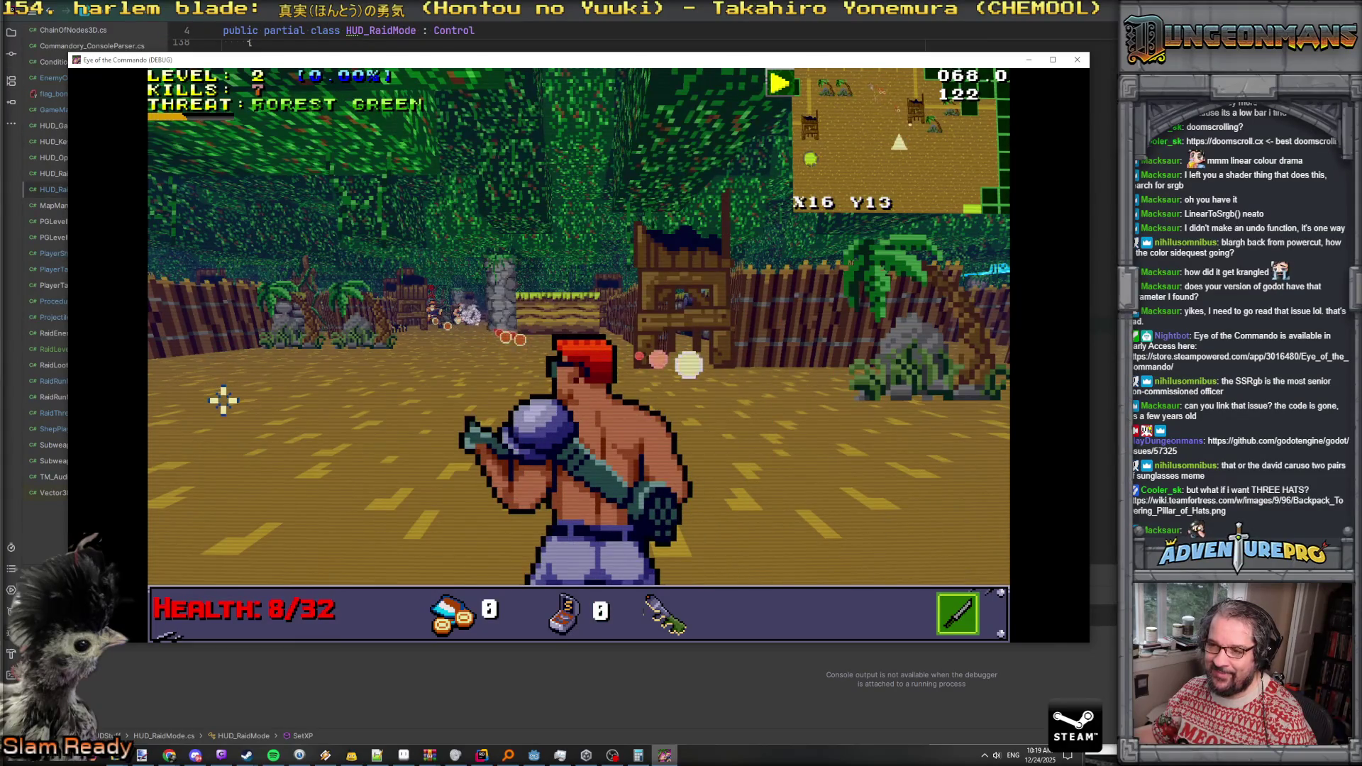
pyautogui.press('Right')
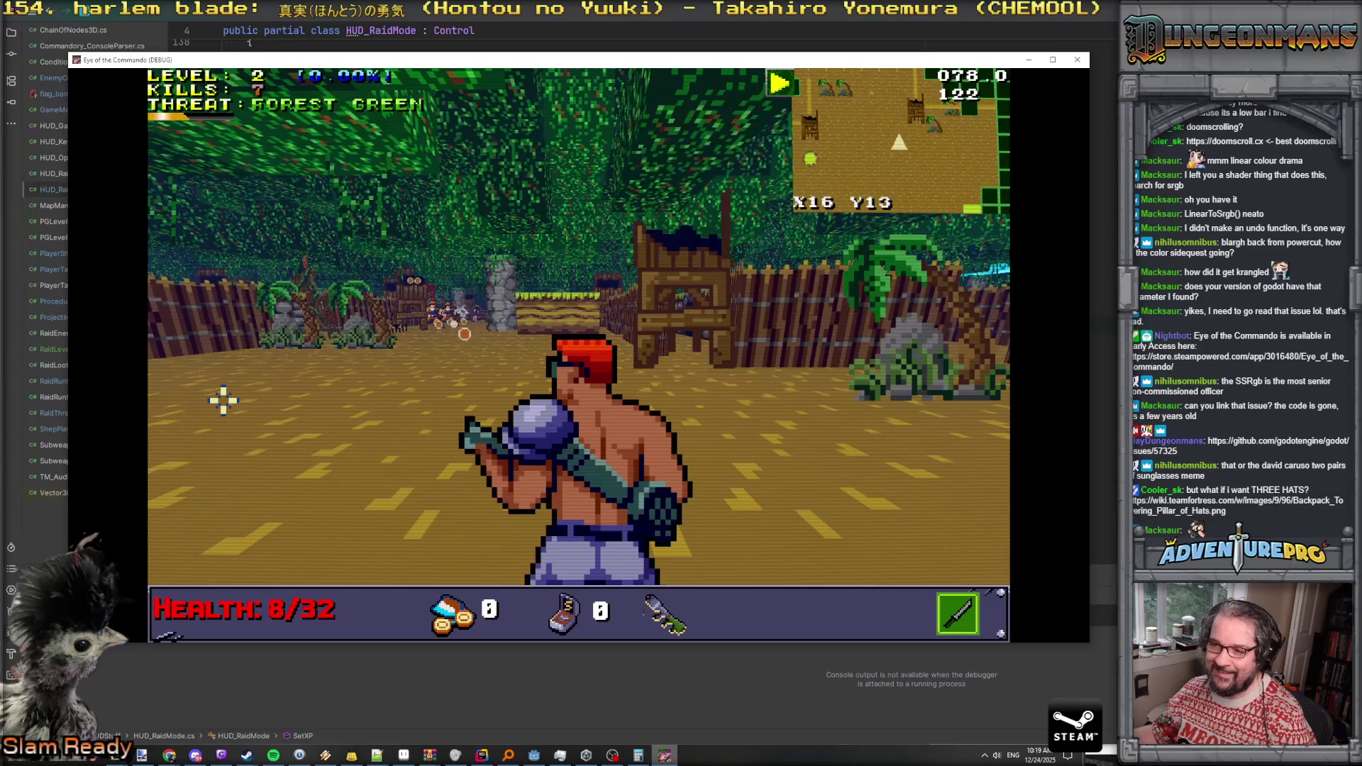
pyautogui.press('Up')
pyautogui.press('Right')
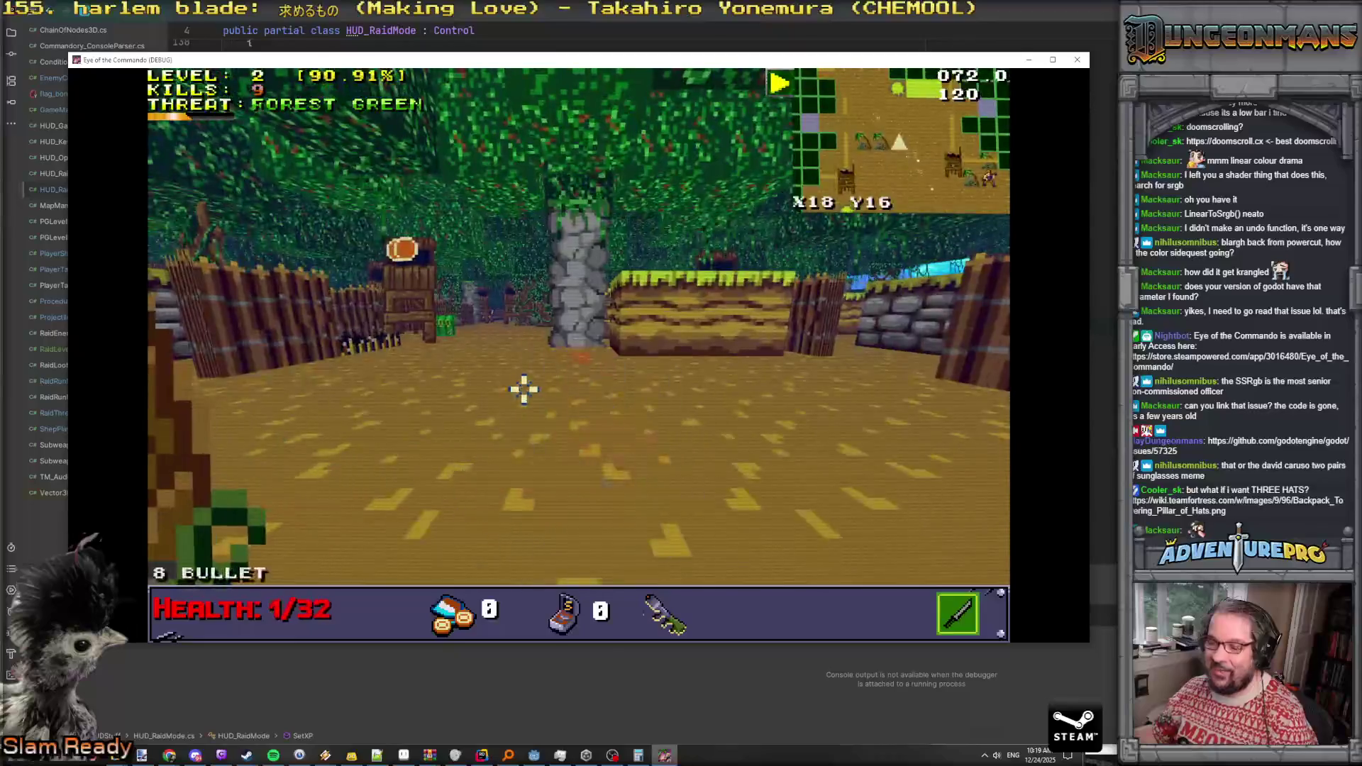
pyautogui.rightClick(419, 376)
pyautogui.click(397, 298)
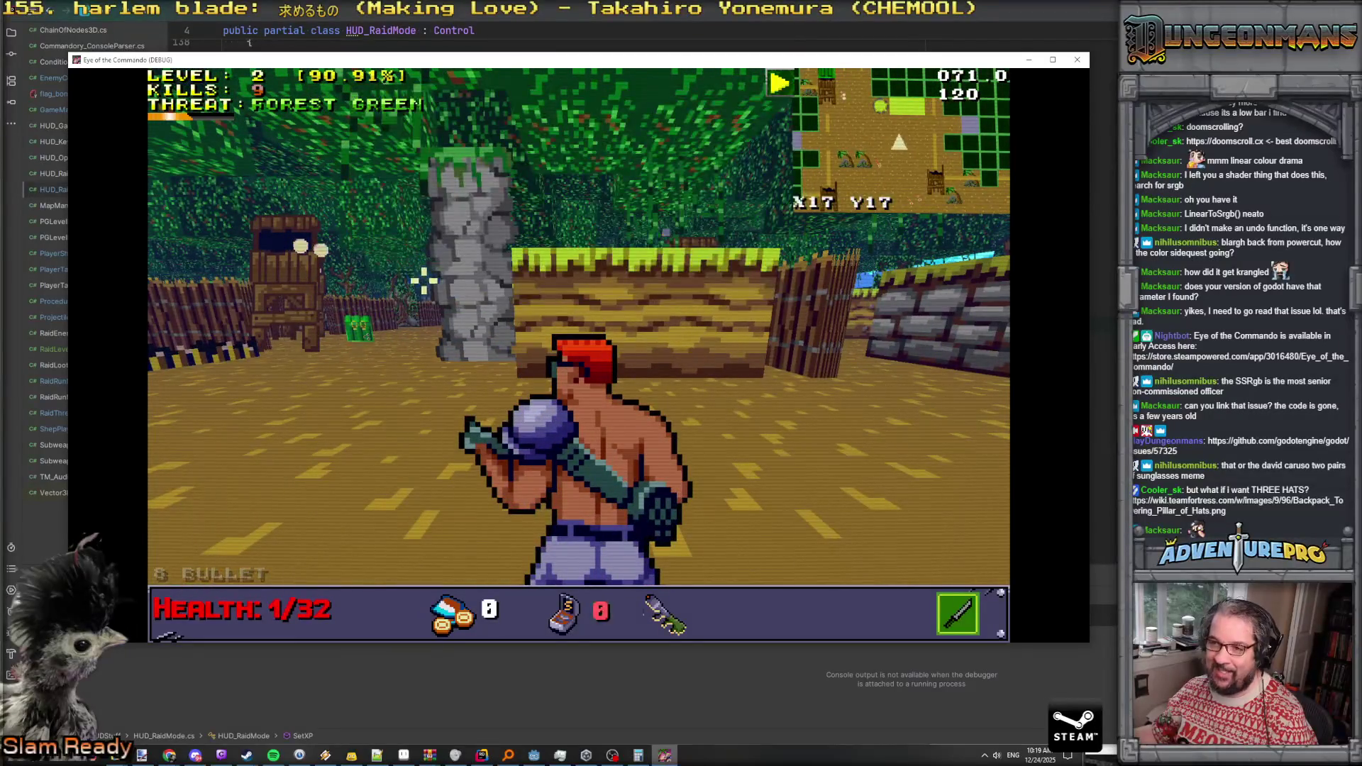
# Grant 99 subweapon ammo with the GIVEAMM99 console command
pyautogui.press('`')
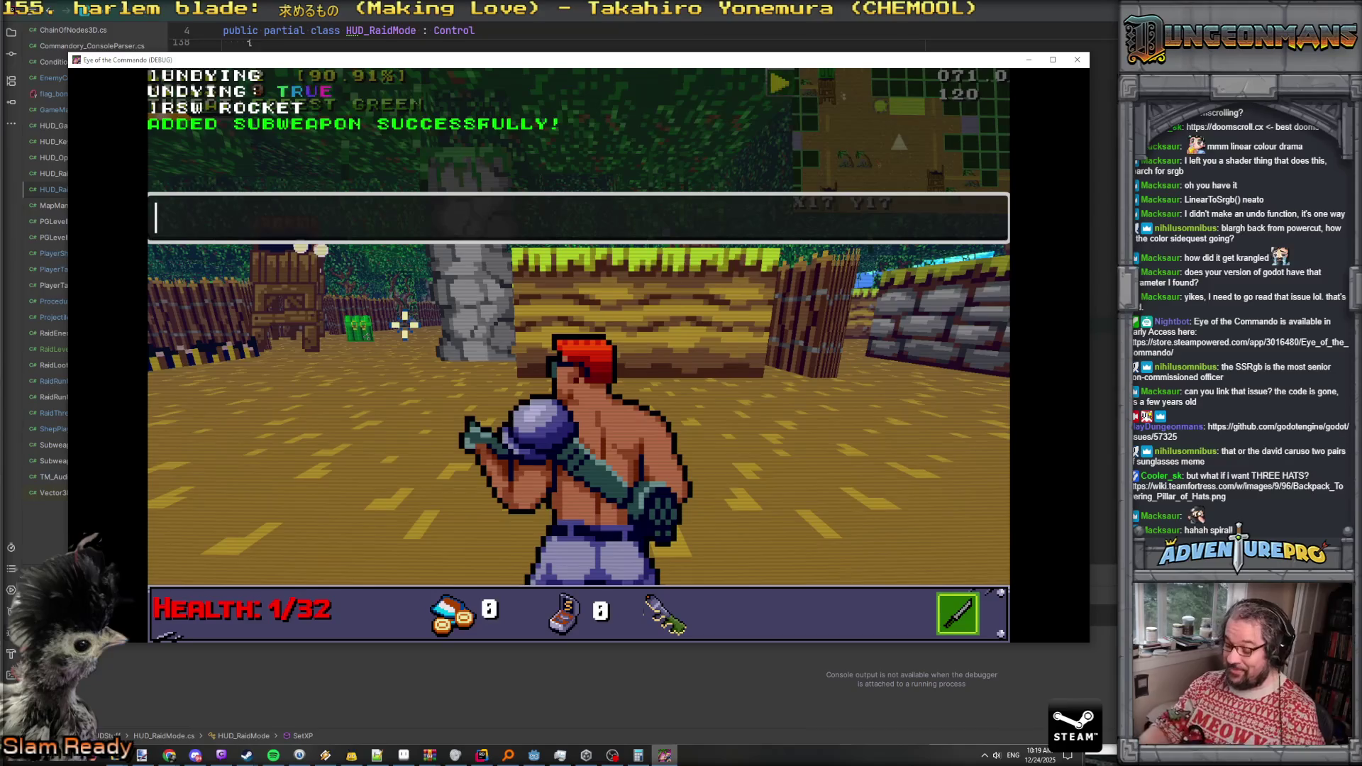
pyautogui.write('A')
pyautogui.press('BackSpace')
pyautogui.write('GIVE')
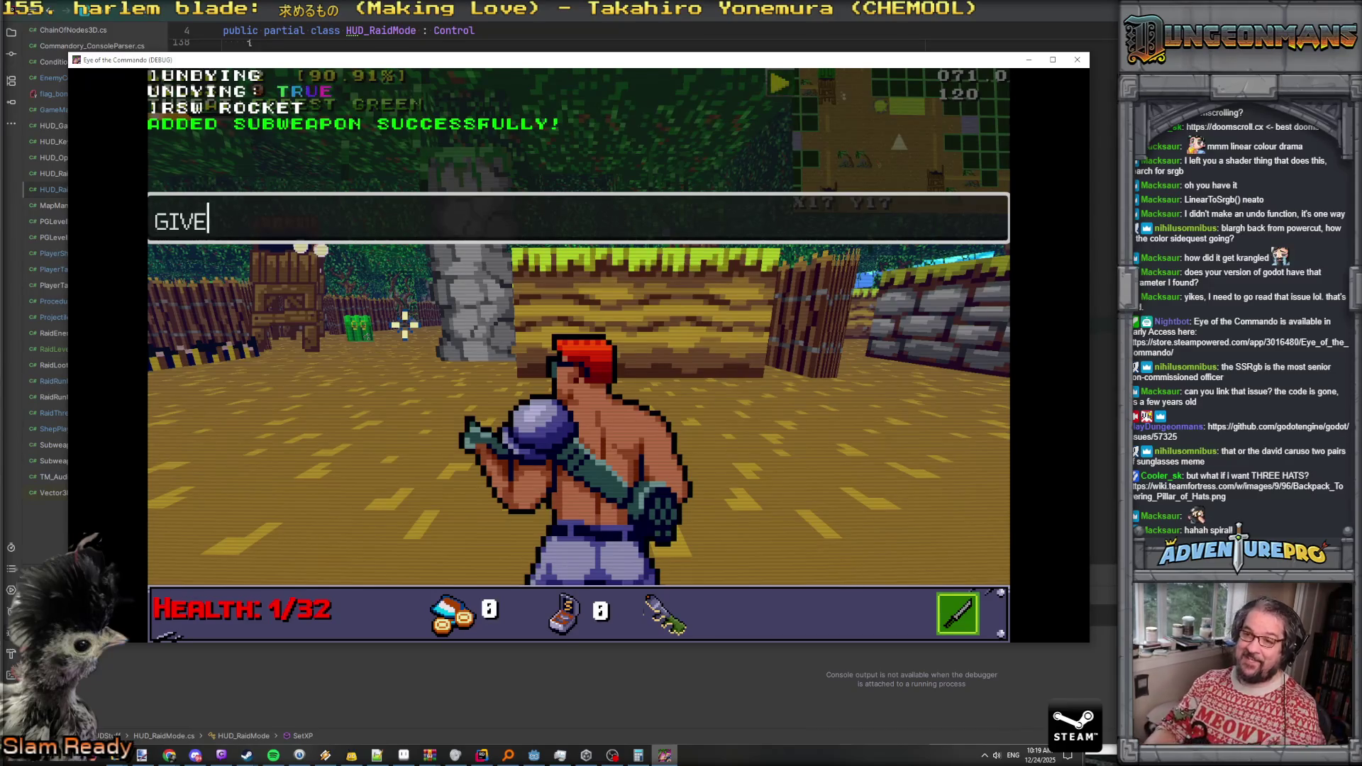
pyautogui.write('AMM99')
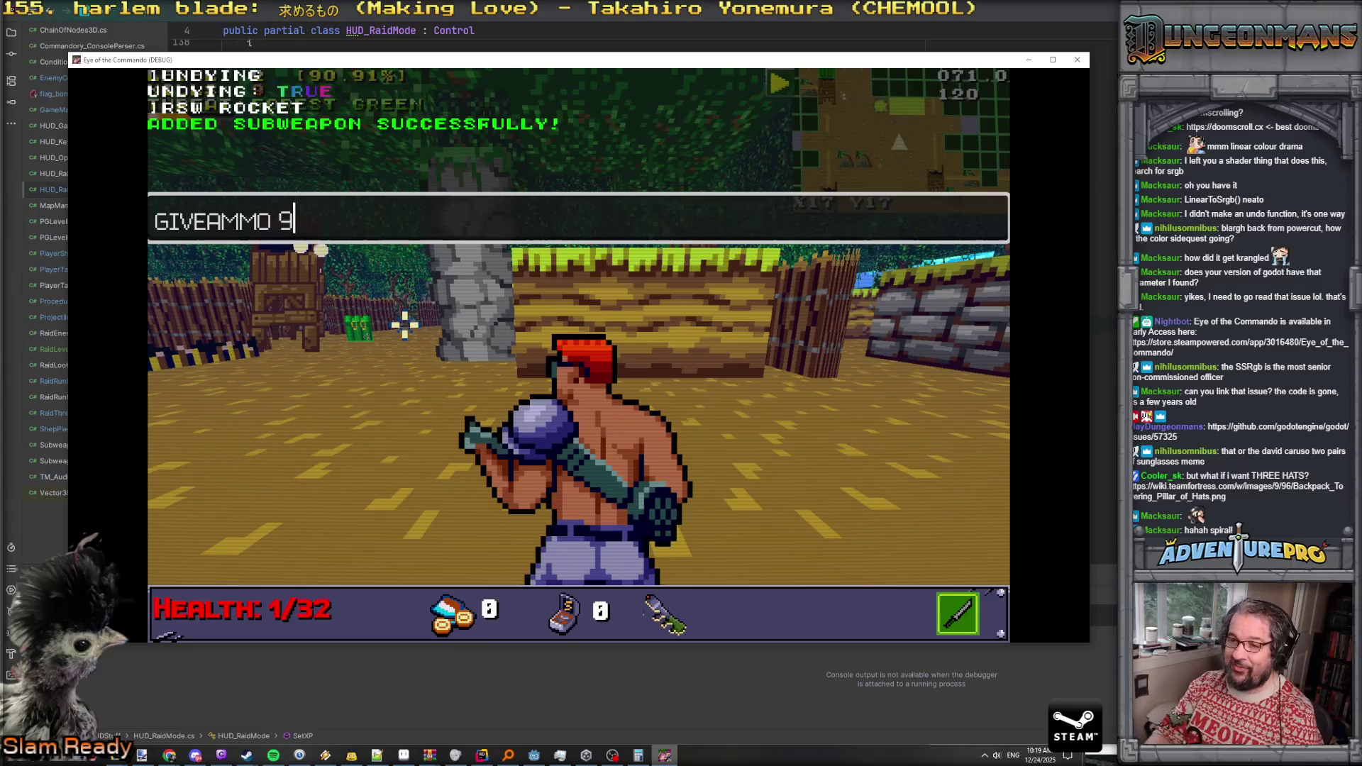
pyautogui.press('Return')
# Kill enemies with rockets, melee and rifle fire until LEVEL reads 3, then return to Godot
pyautogui.press('w')
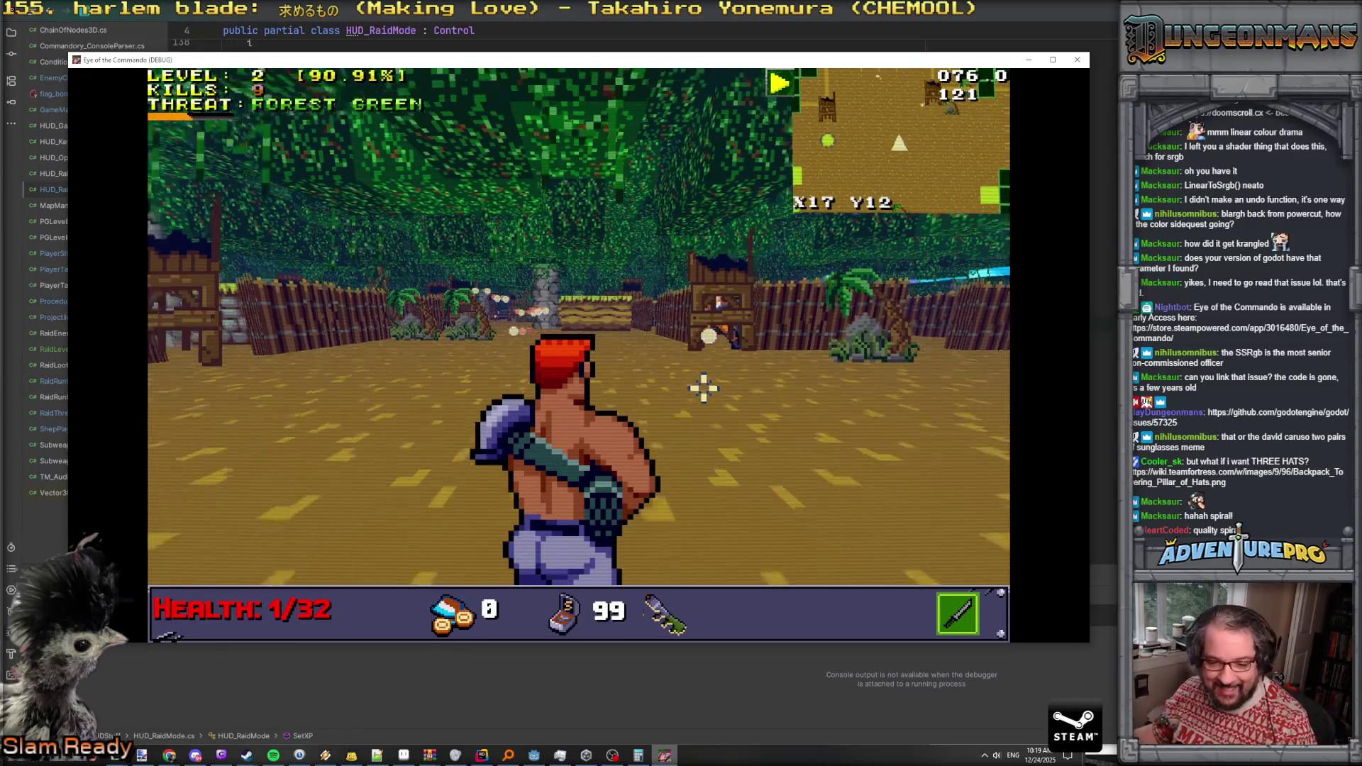
pyautogui.press('w')
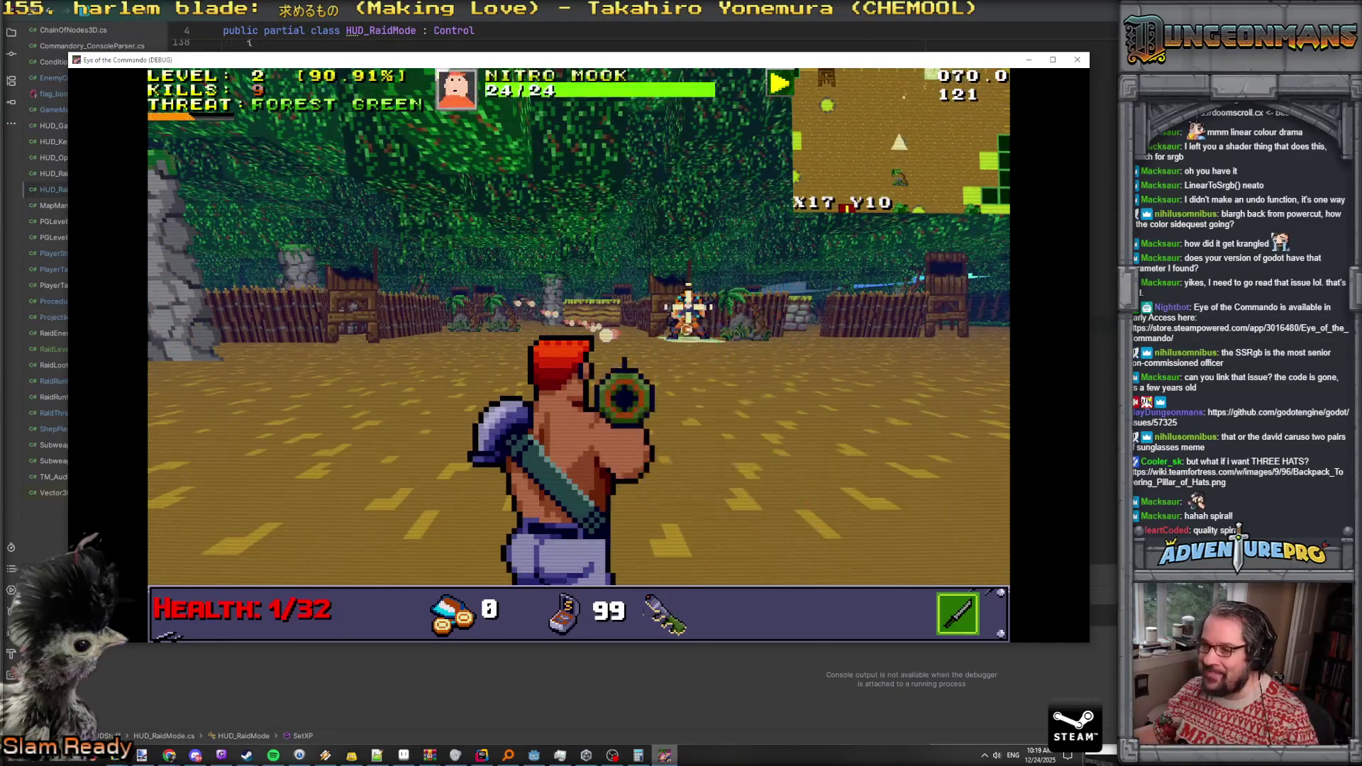
pyautogui.click(709, 334)
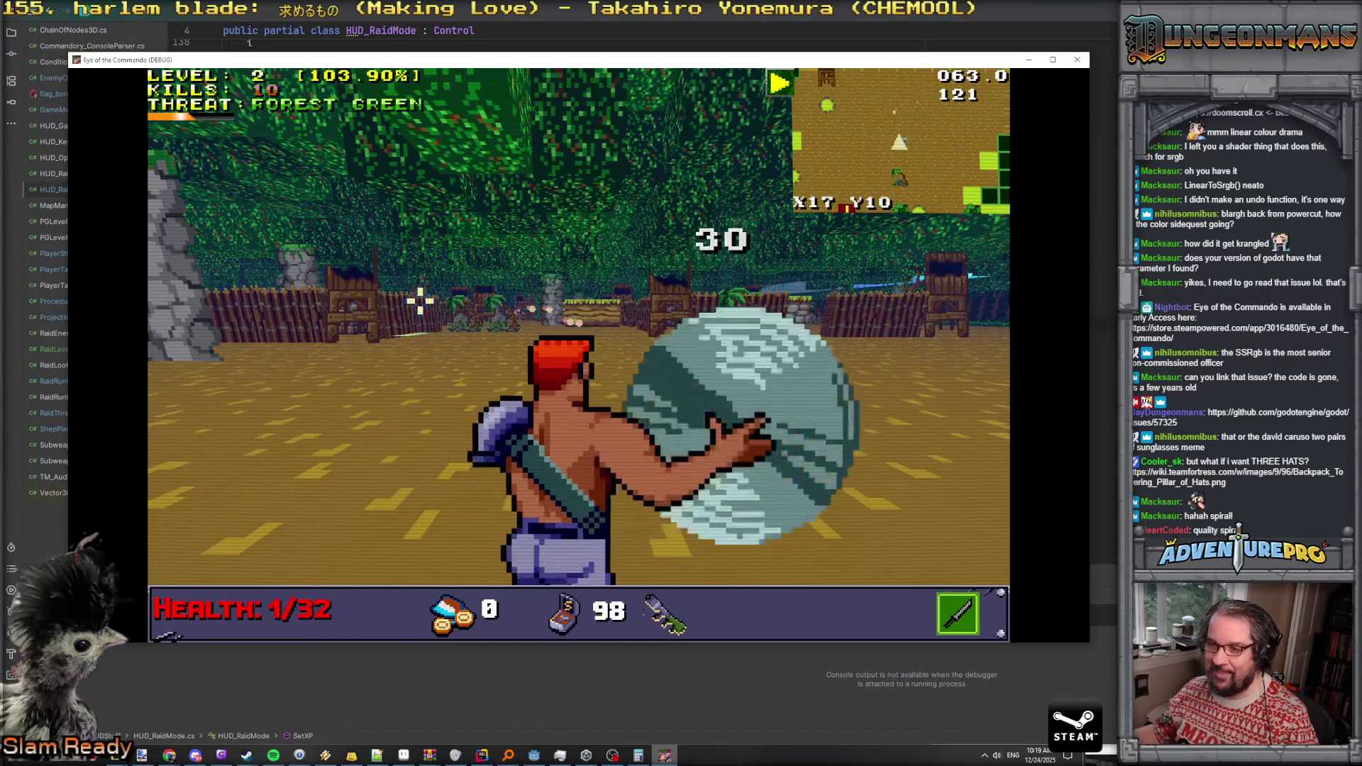
pyautogui.click(539, 315)
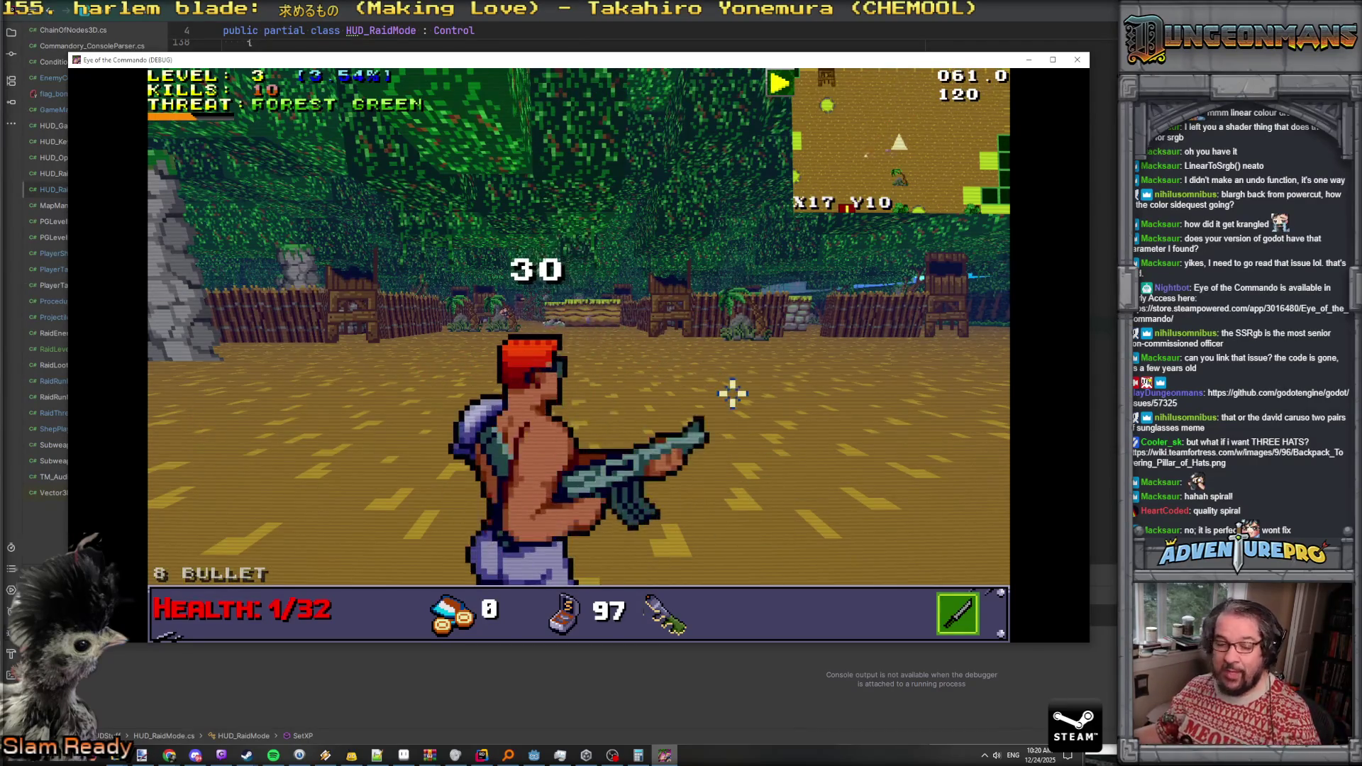
pyautogui.click(827, 374)
pyautogui.rightClick(860, 355)
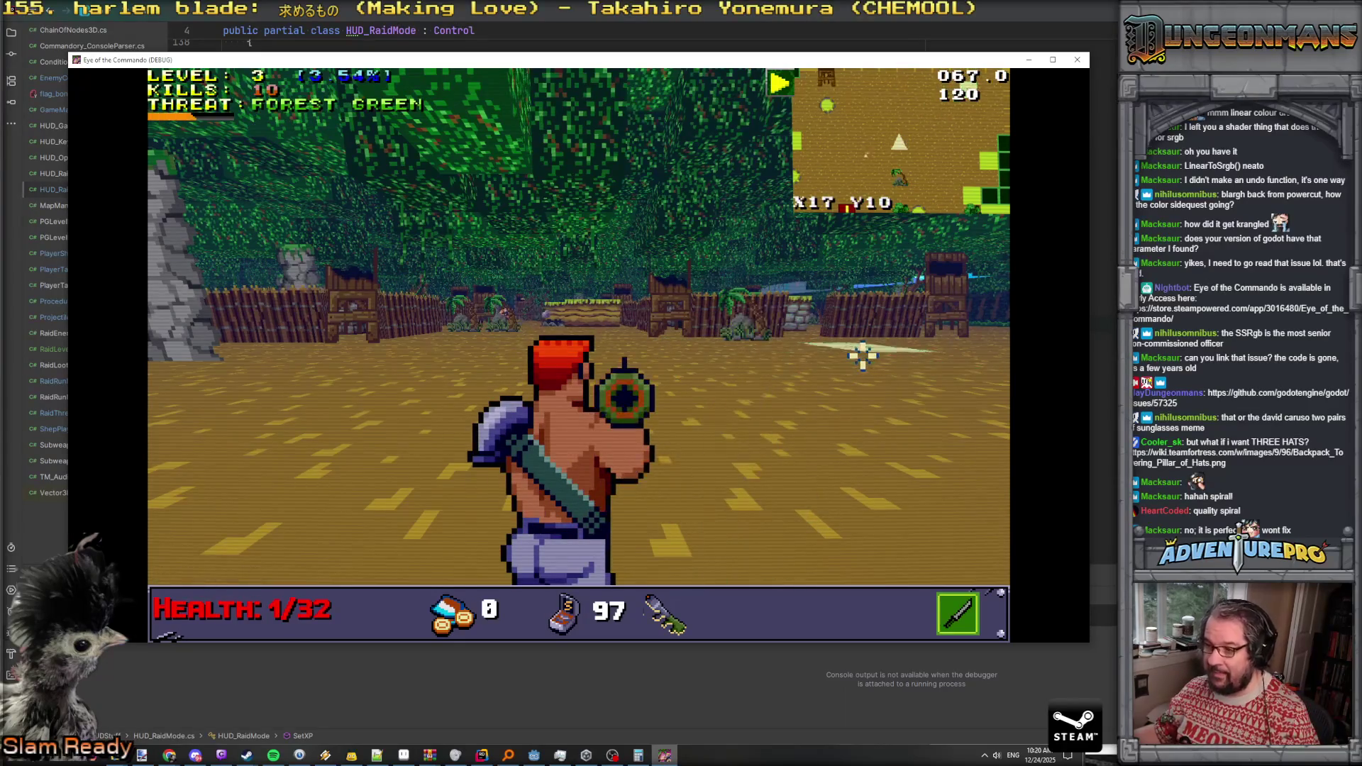
pyautogui.click(861, 354)
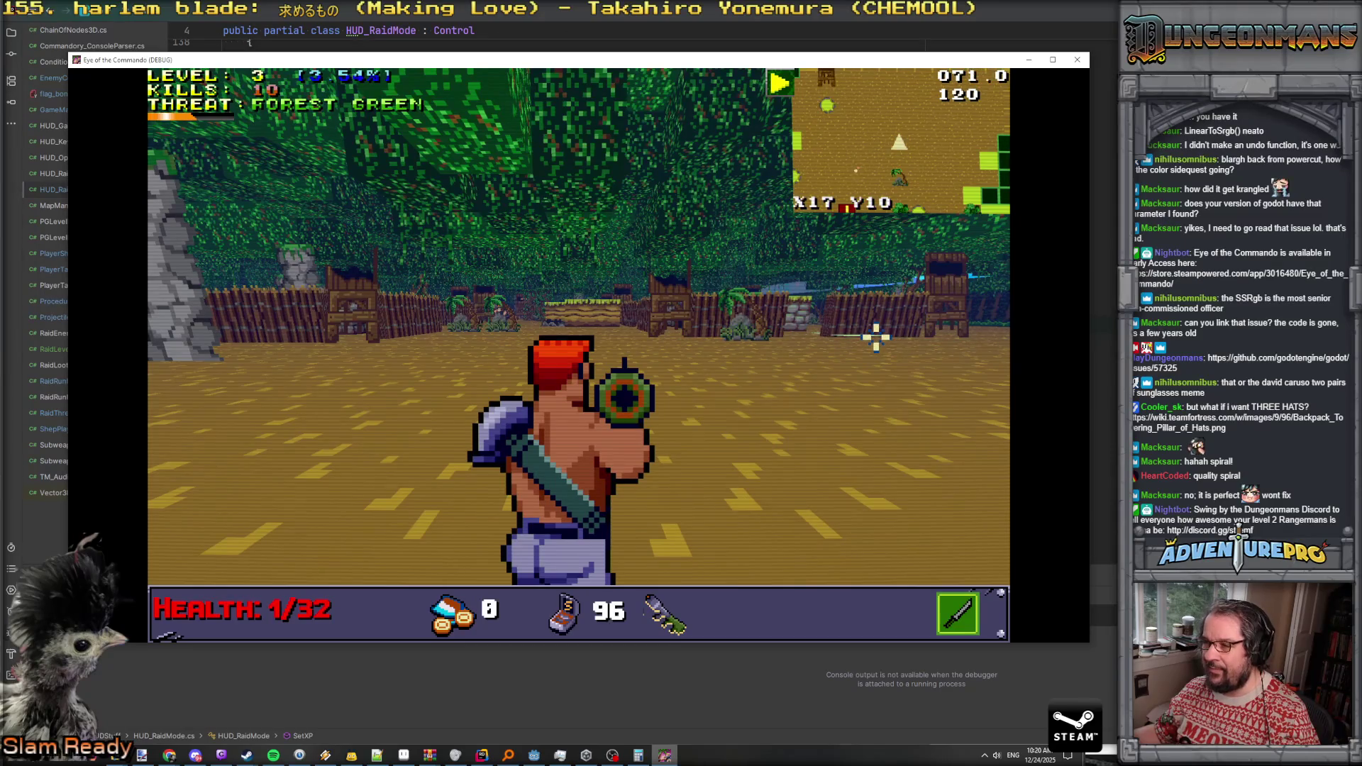
pyautogui.rightClick(874, 339)
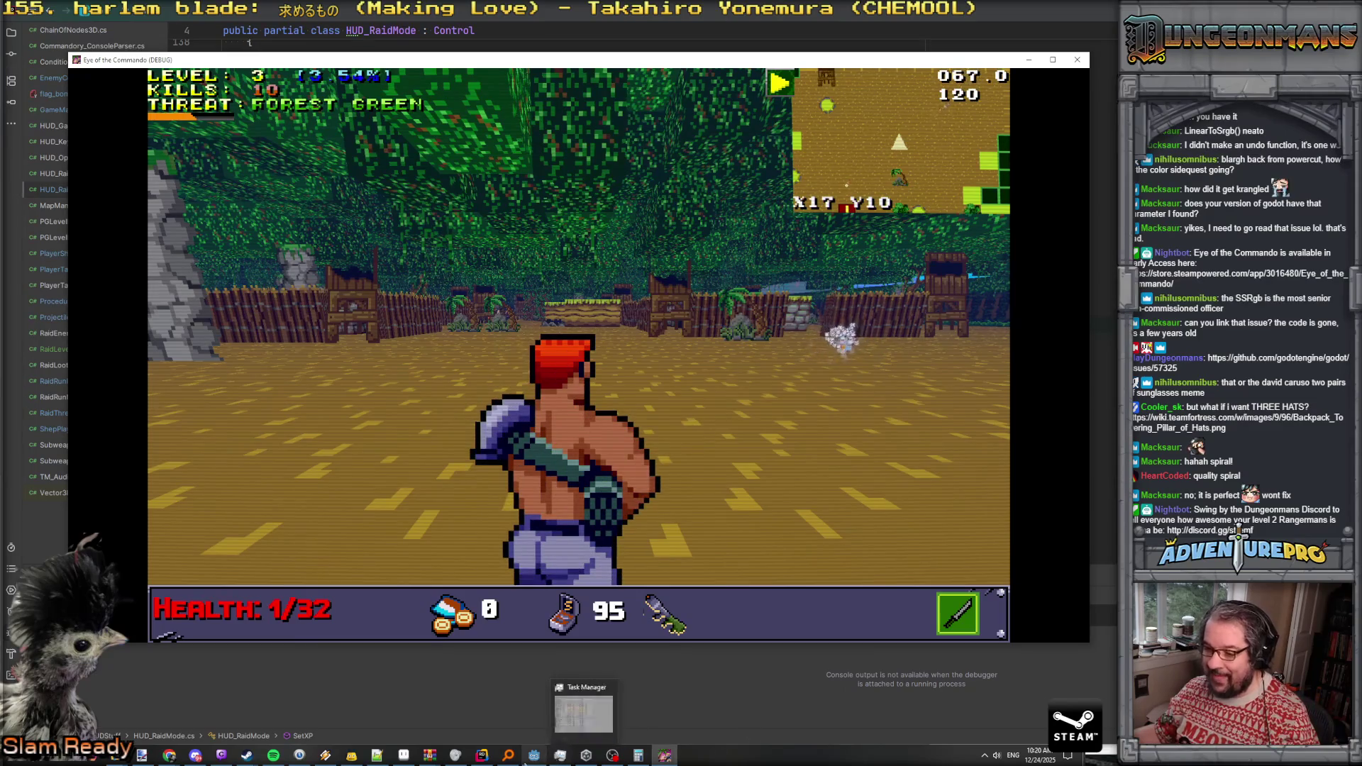
pyautogui.click(533, 755)
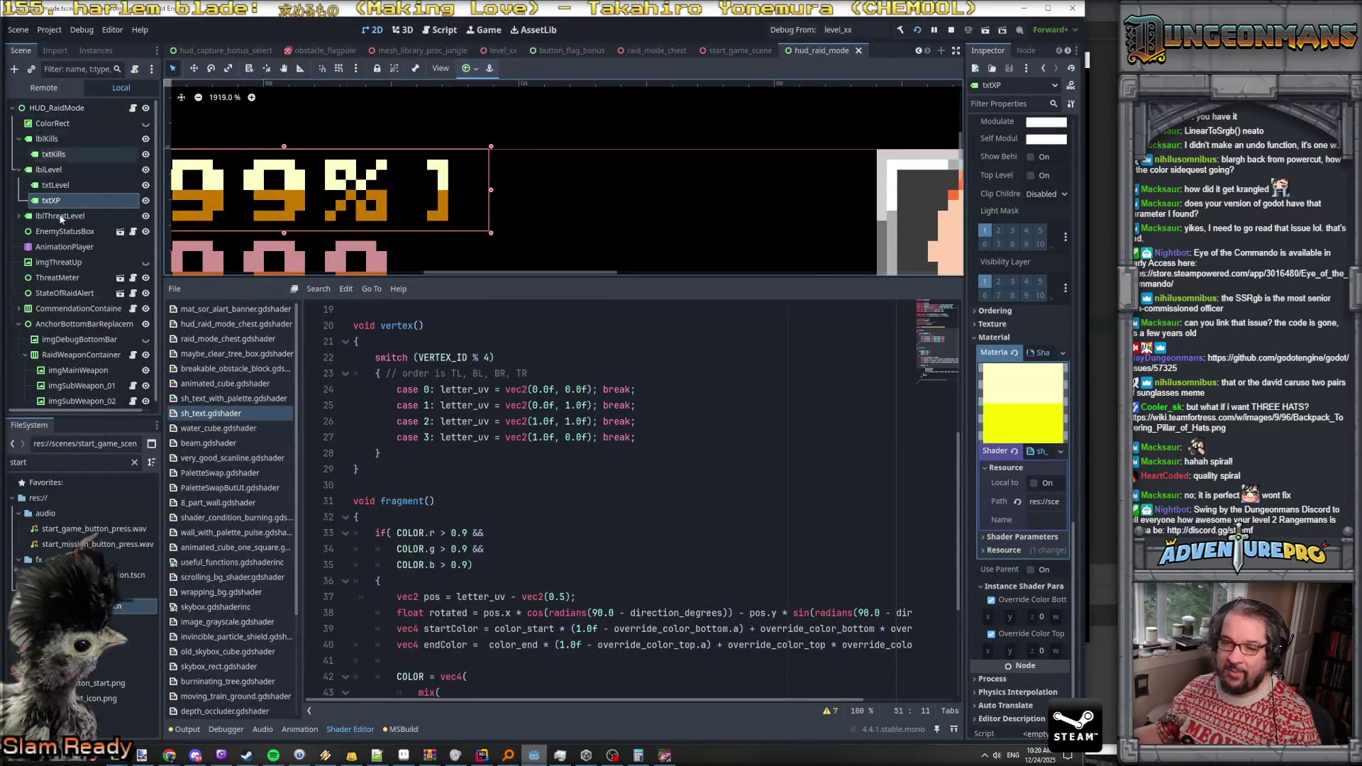
# Filter FileSystem for 'rocket' and open player_rocket_turnbased.tscn
pyautogui.click(49, 458)
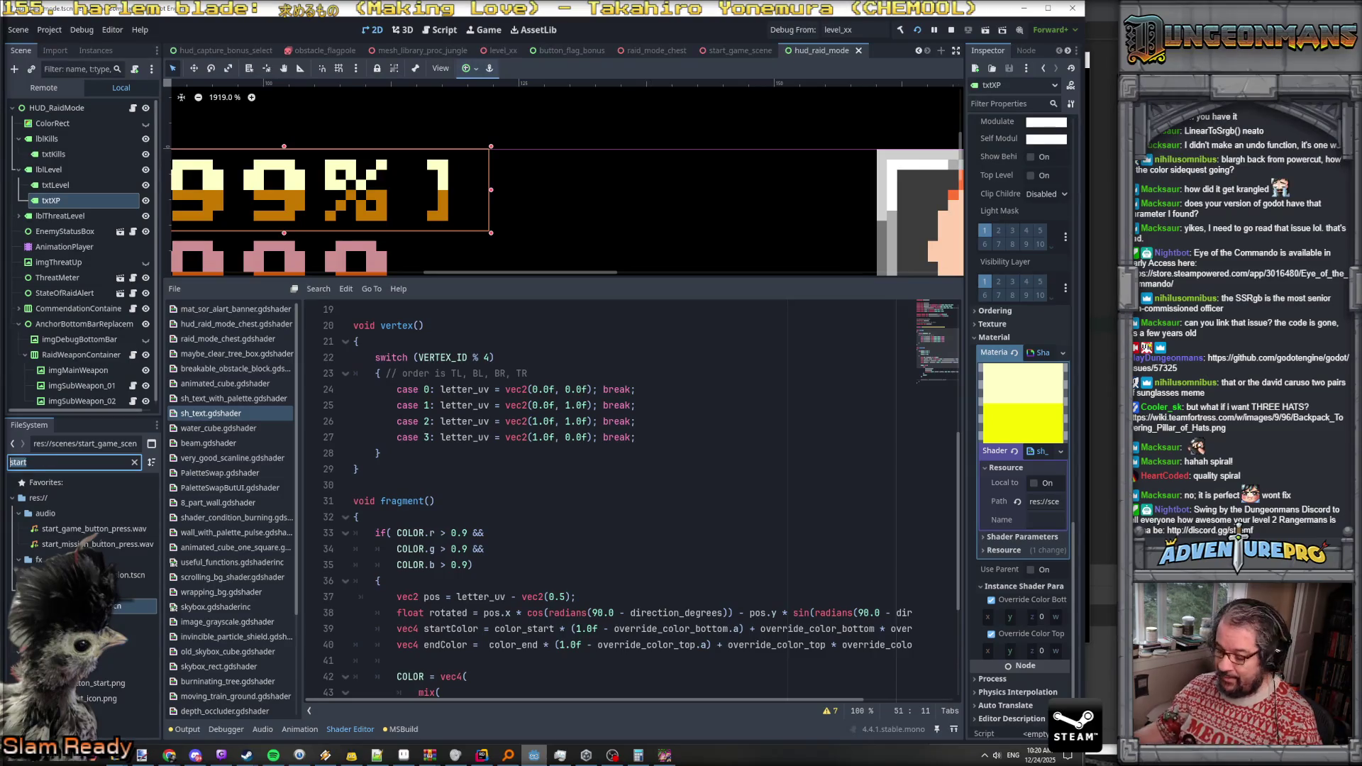
pyautogui.write('rocket')
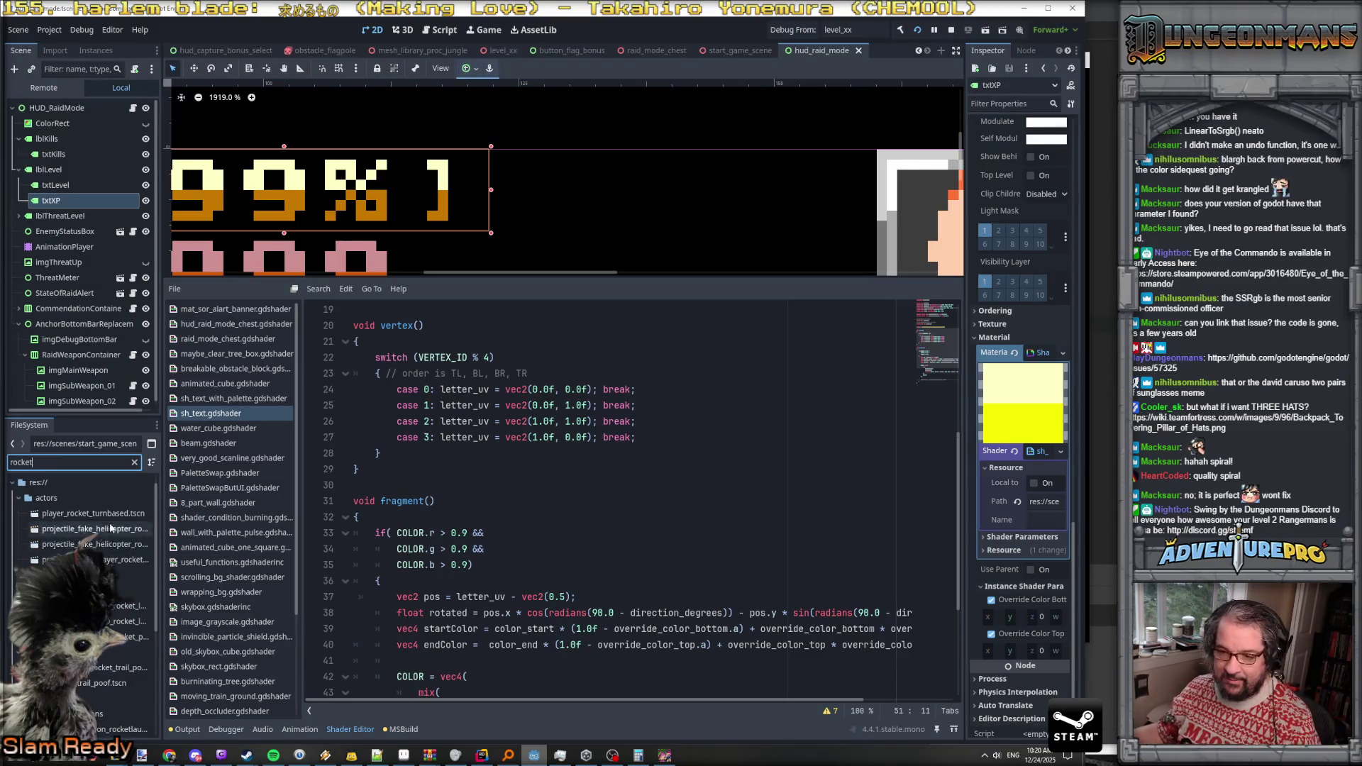
pyautogui.doubleClick(107, 513)
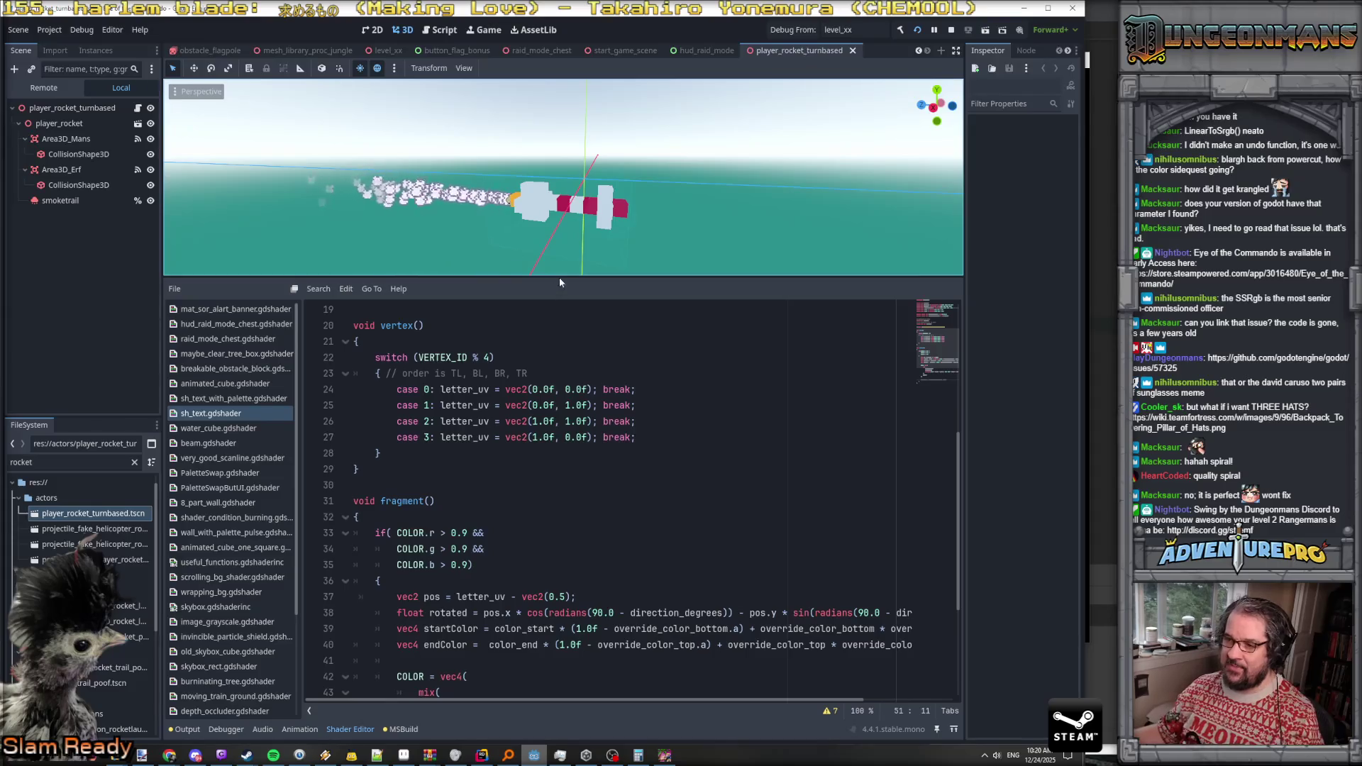
# Enlarge the 3D view, toggle player_rocket visibility and select Area3D_Mans, orbiting the rocket
pyautogui.moveTo(560, 280); pyautogui.dragTo(562, 541)
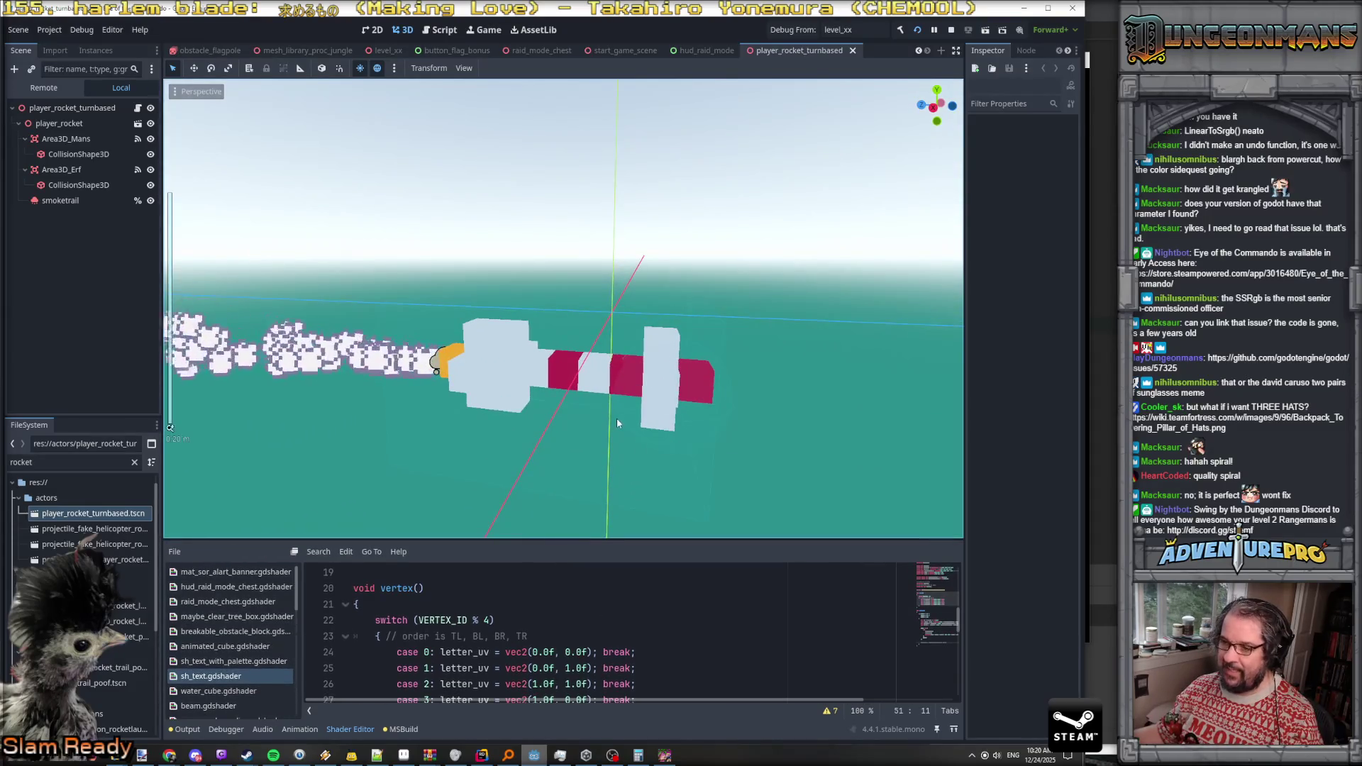
pyautogui.moveTo(616, 418)
pyautogui.mouseDown()
pyautogui.moveTo(440, 422)
pyautogui.moveTo(554, 415)
pyautogui.moveTo(573, 383)
pyautogui.moveTo(267, 171)
pyautogui.mouseUp()
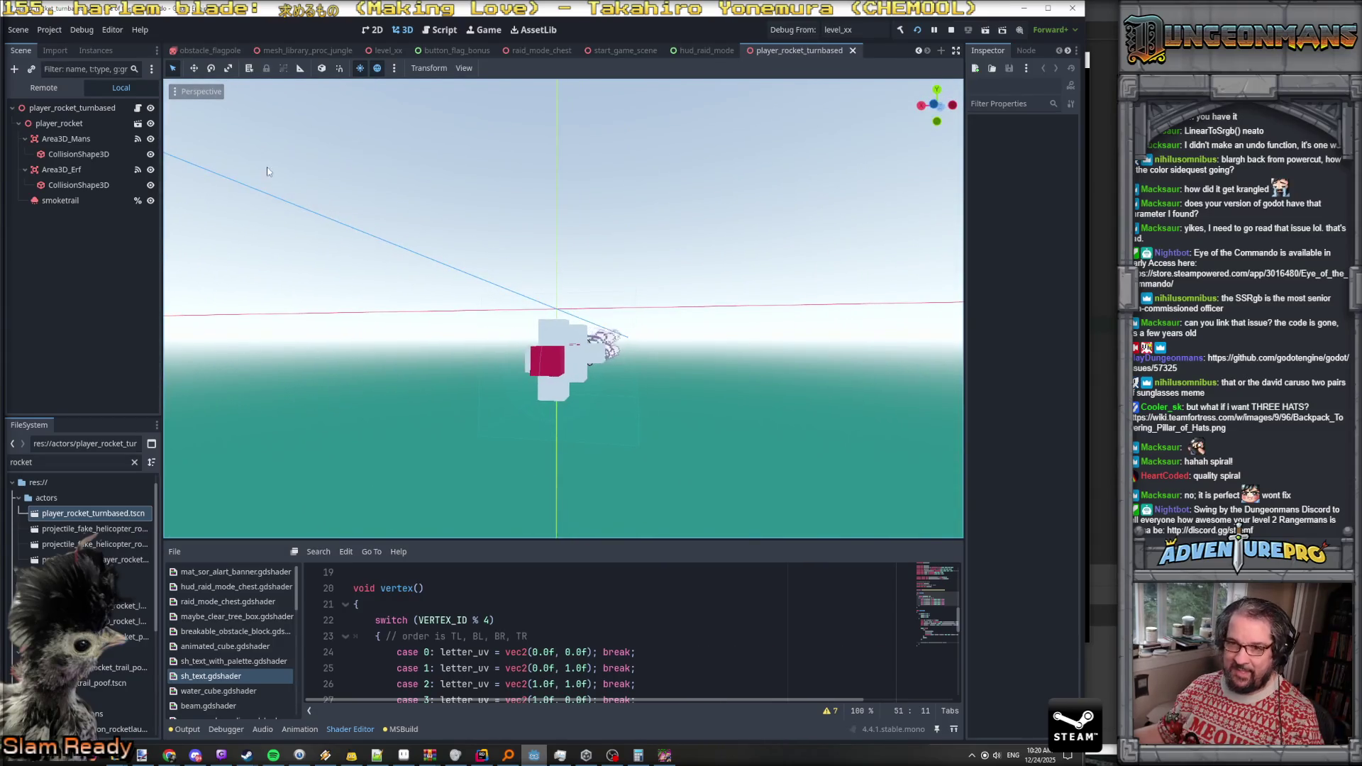
pyautogui.click(77, 123)
pyautogui.click(151, 125)
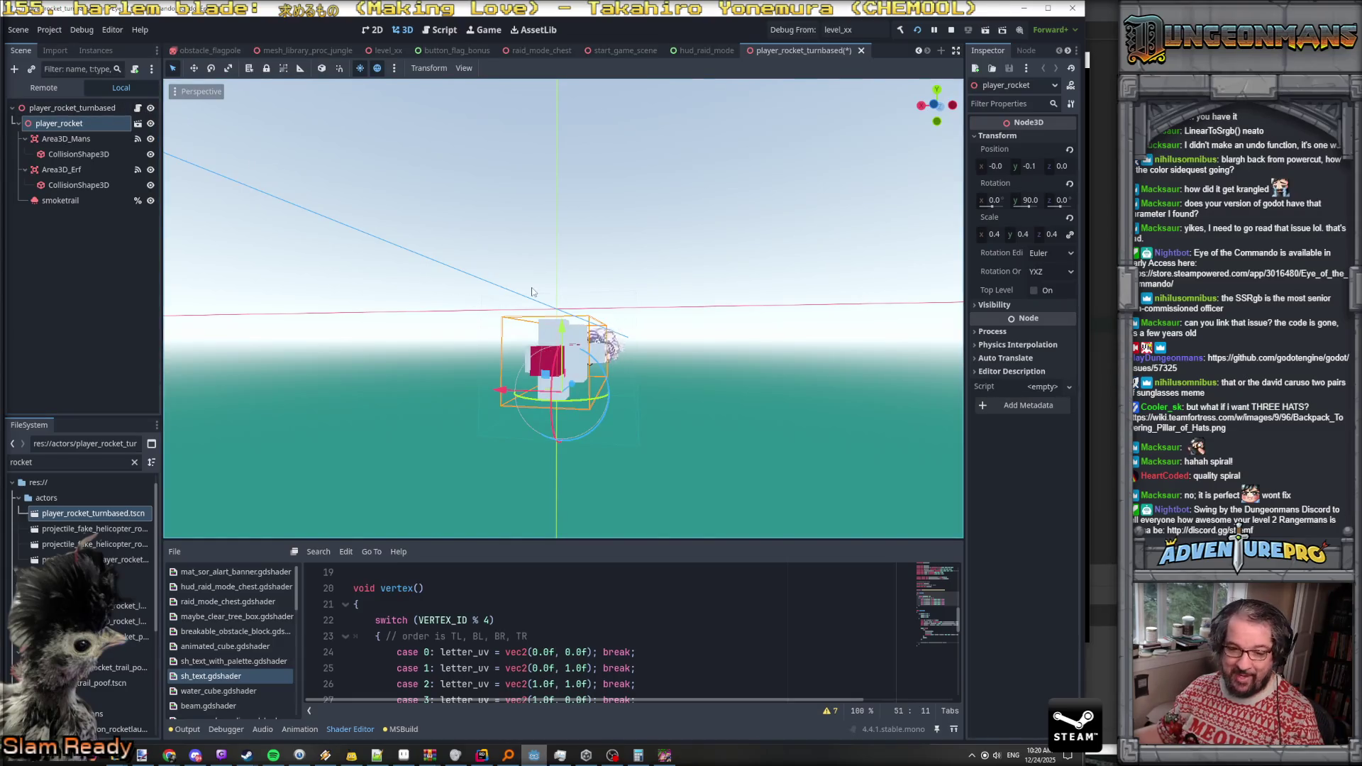
pyautogui.click(91, 139)
pyautogui.moveTo(658, 325); pyautogui.dragTo(212, 227)
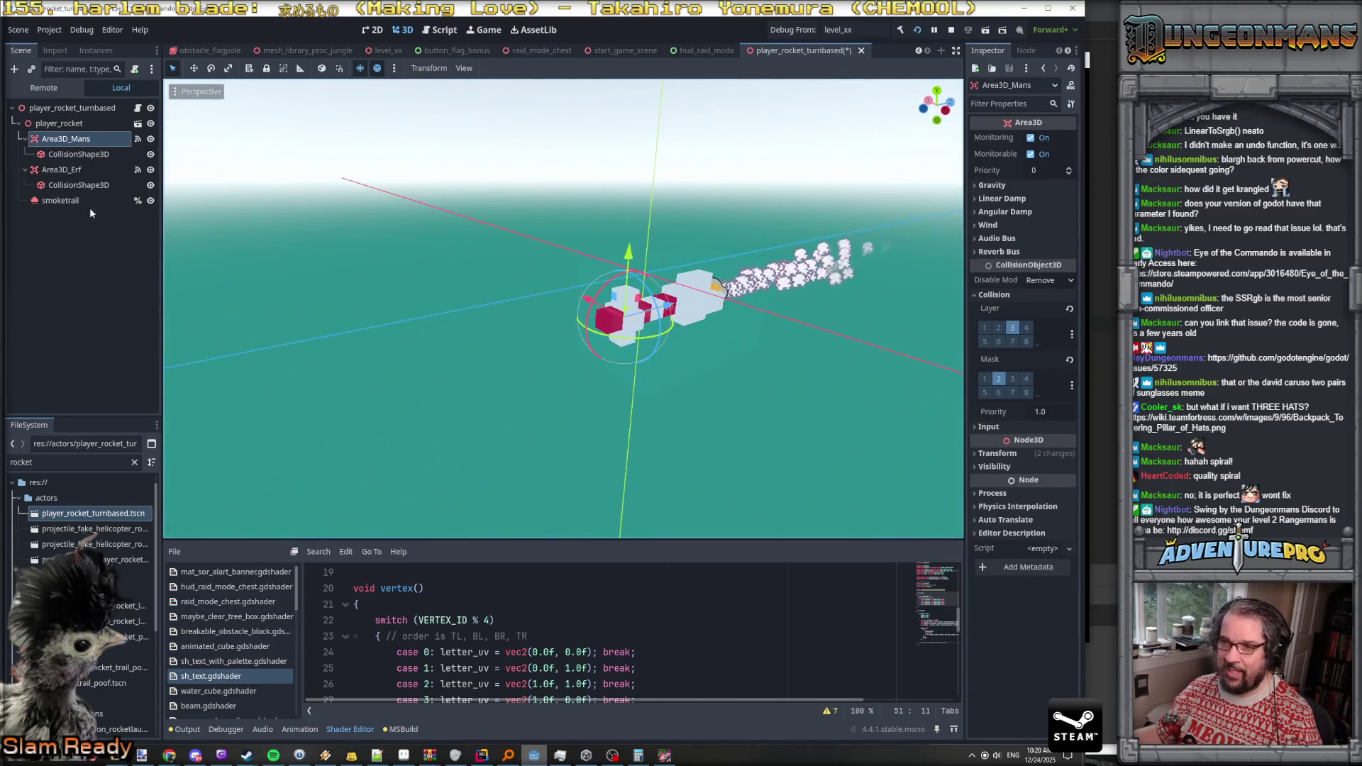
# Compare the Area3D_Mans box and Area3D_Erf sphere collision shapes in a side view
pyautogui.click(81, 154)
pyautogui.press('KP_3')
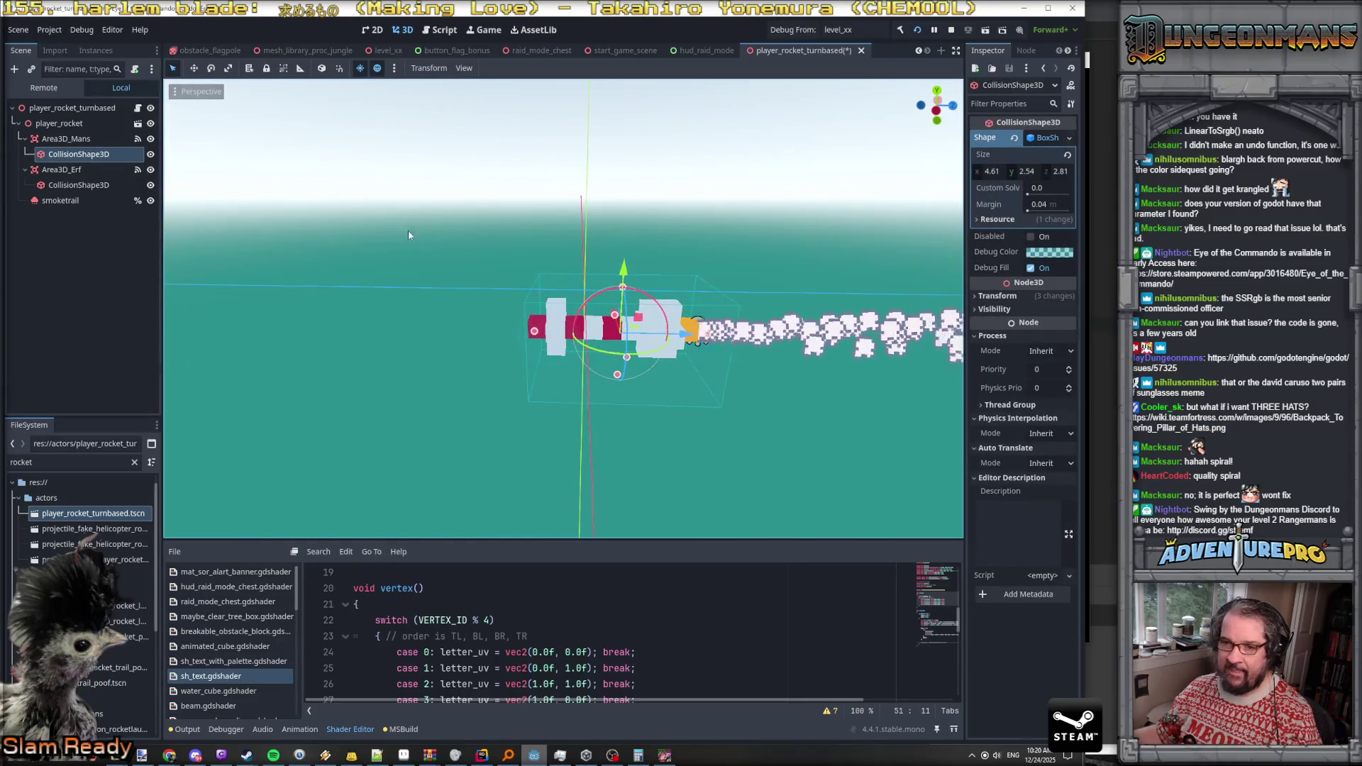
pyautogui.click(106, 185)
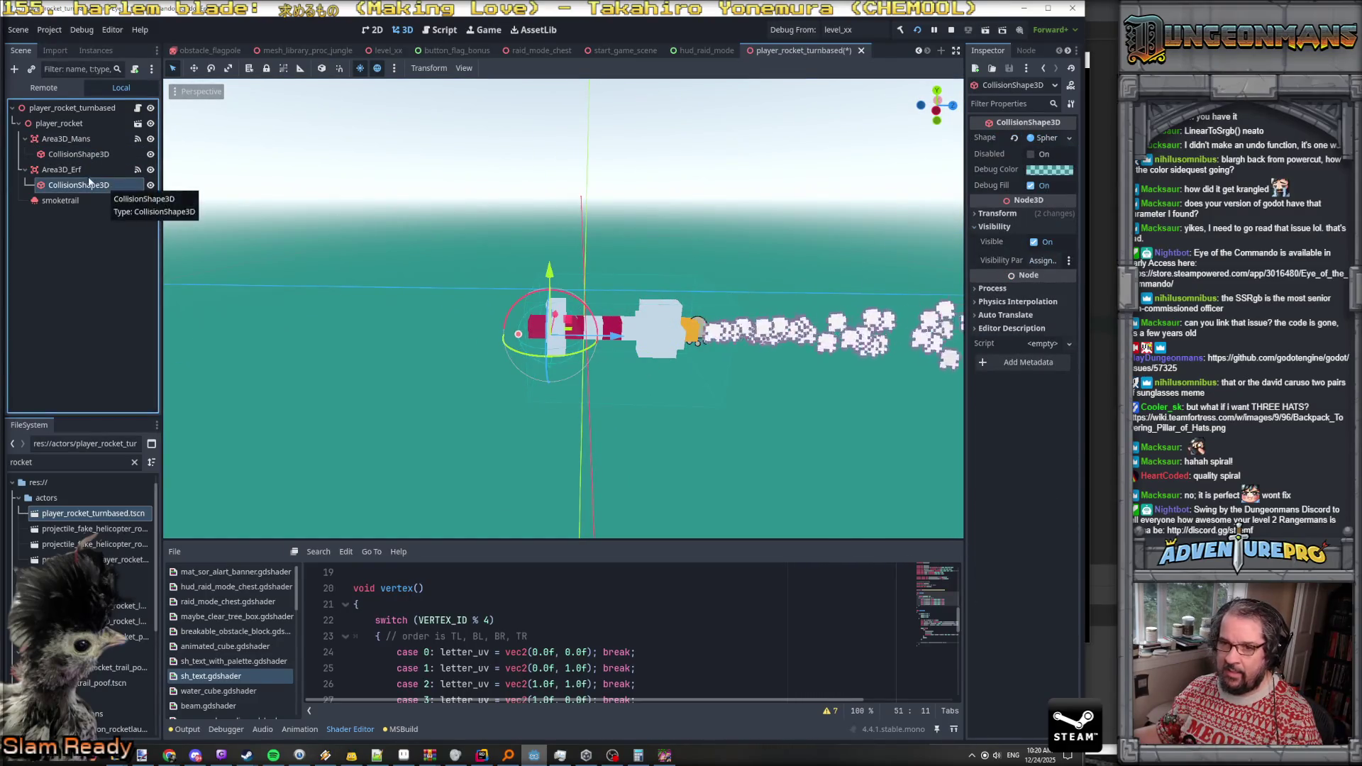
pyautogui.click(91, 155)
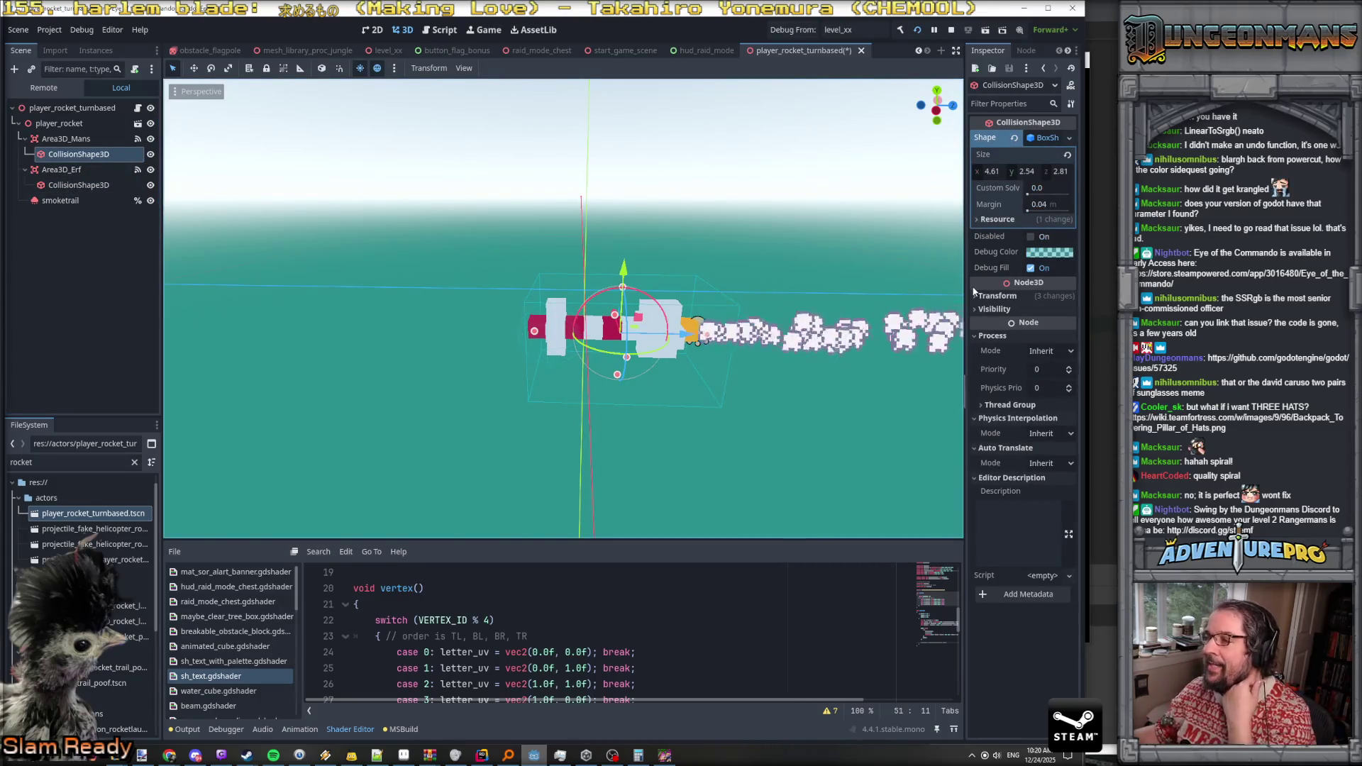
pyautogui.moveTo(965, 271); pyautogui.dragTo(798, 271)
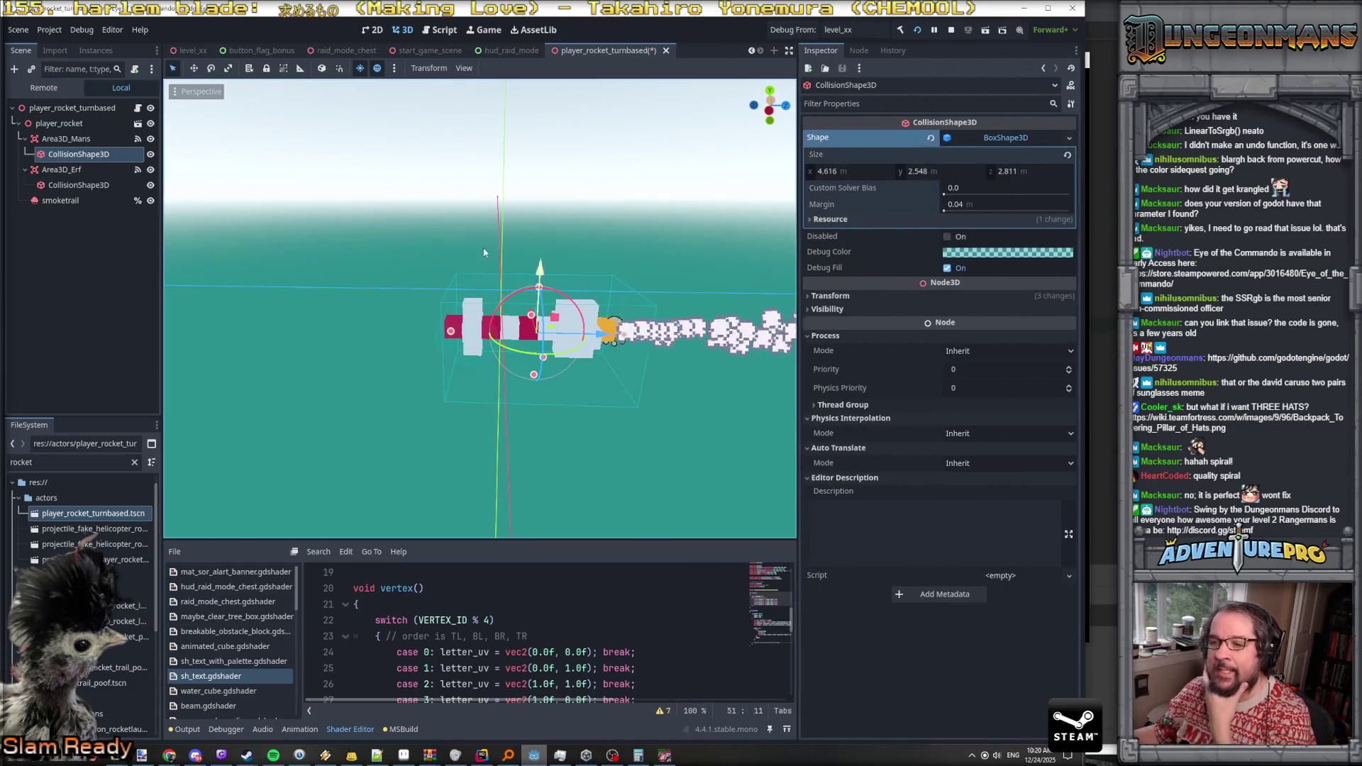
pyautogui.click(84, 186)
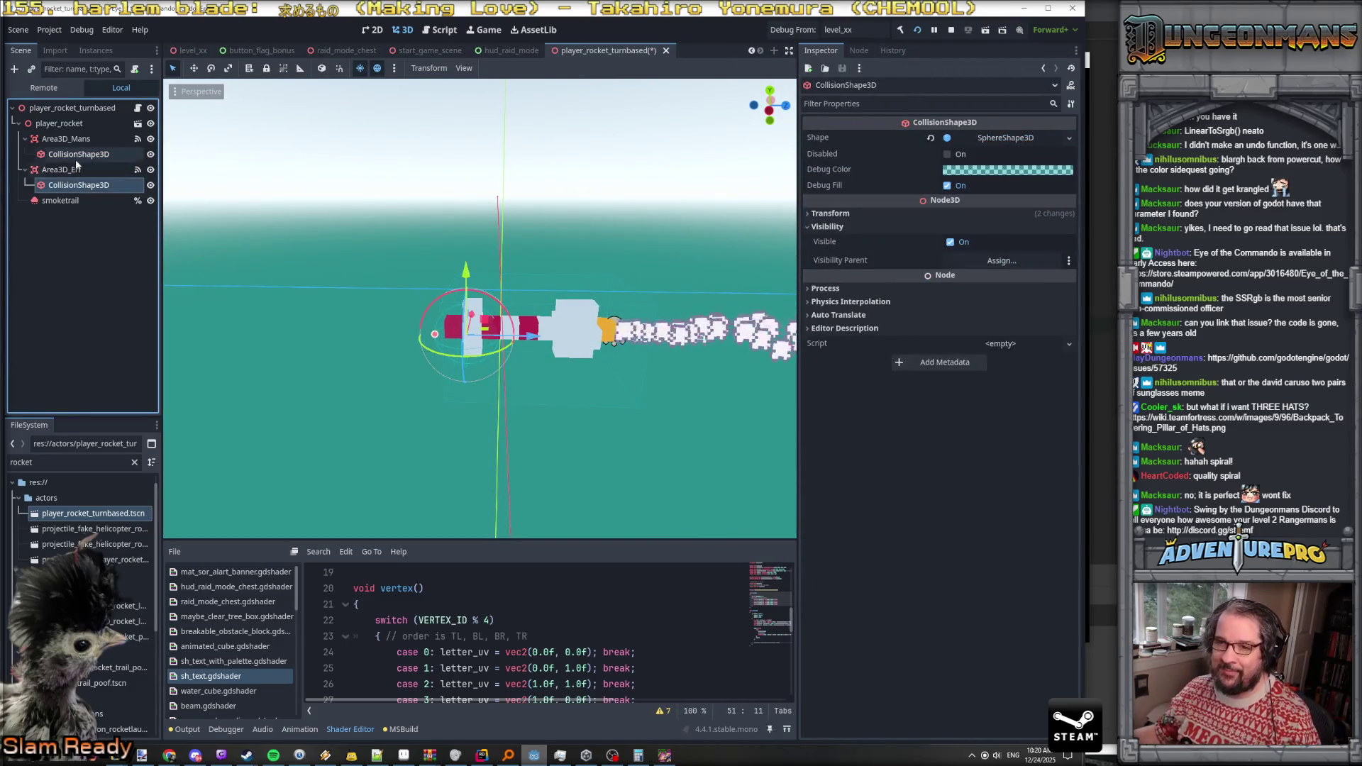
pyautogui.click(75, 156)
pyautogui.click(74, 185)
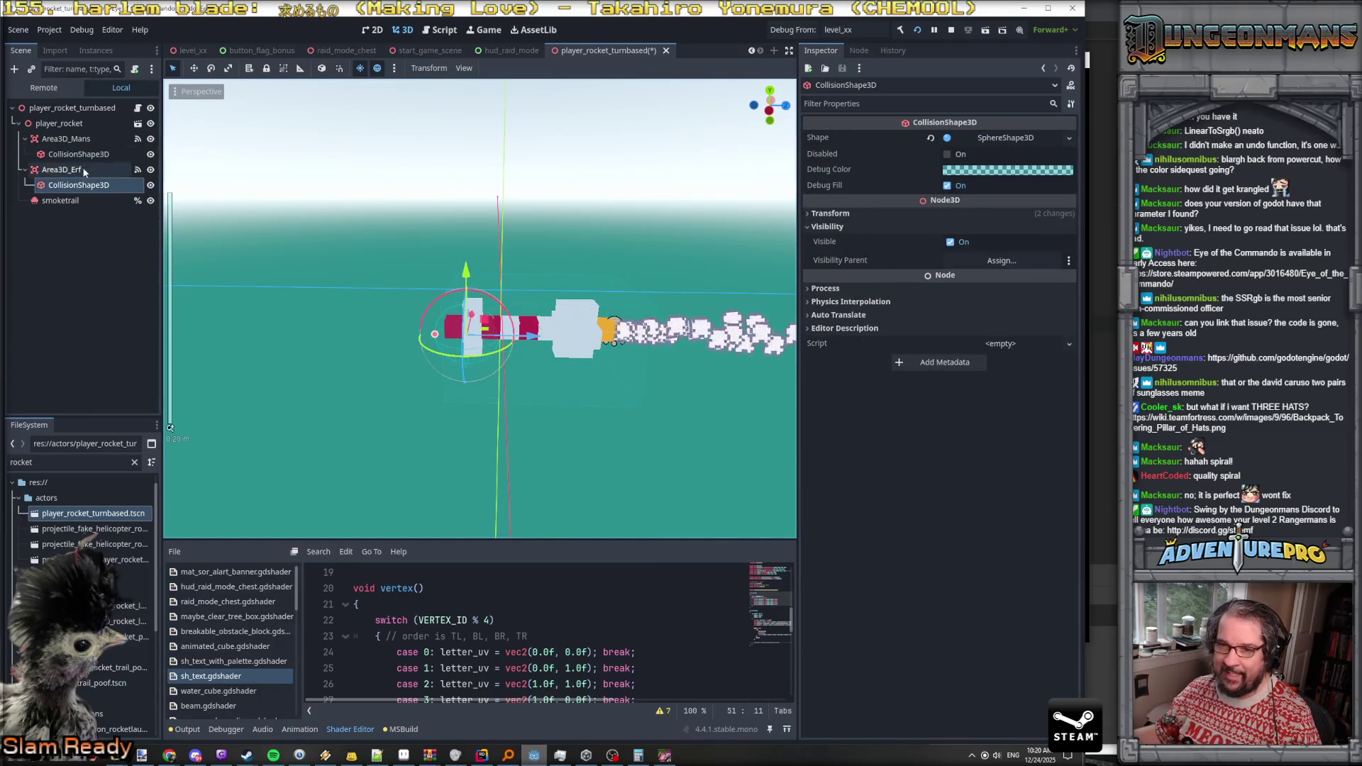
pyautogui.click(84, 171)
pyautogui.click(85, 186)
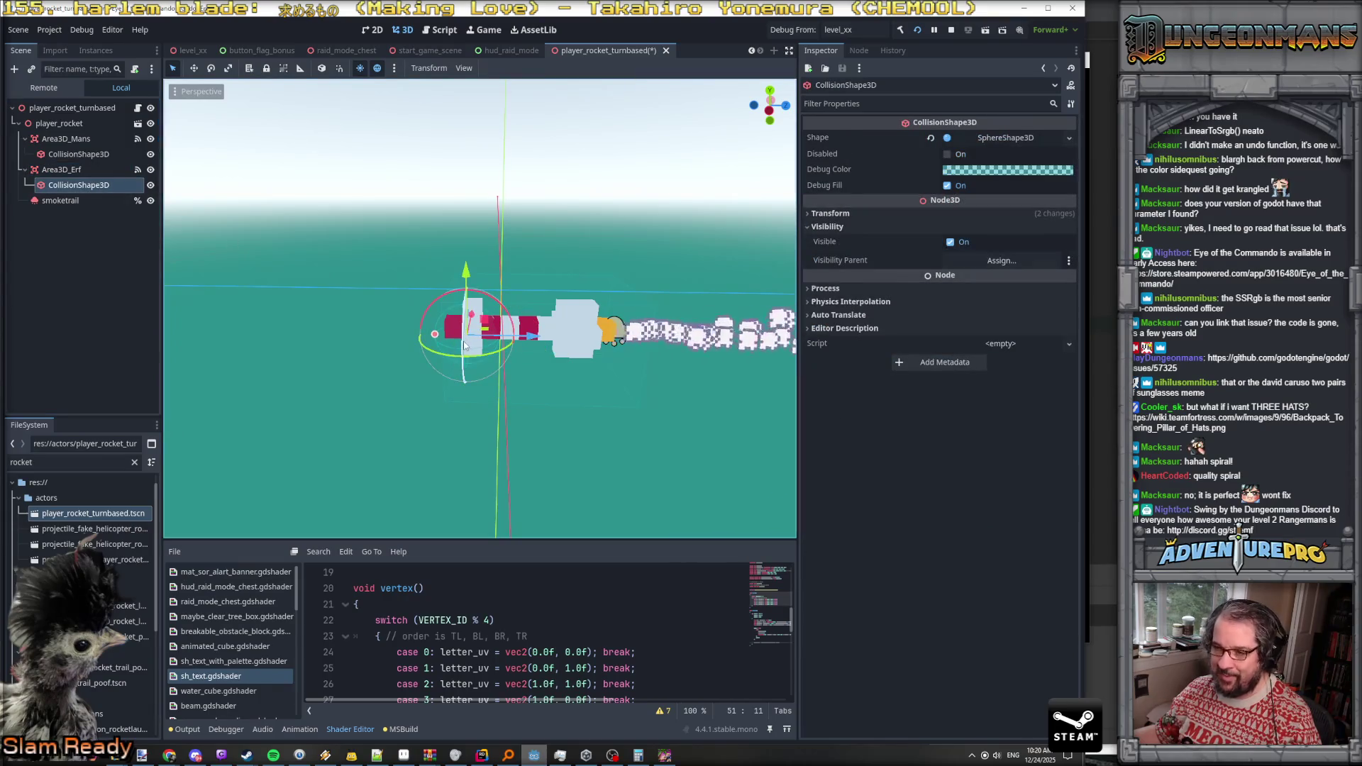
pyautogui.scroll(1, 465, 345)
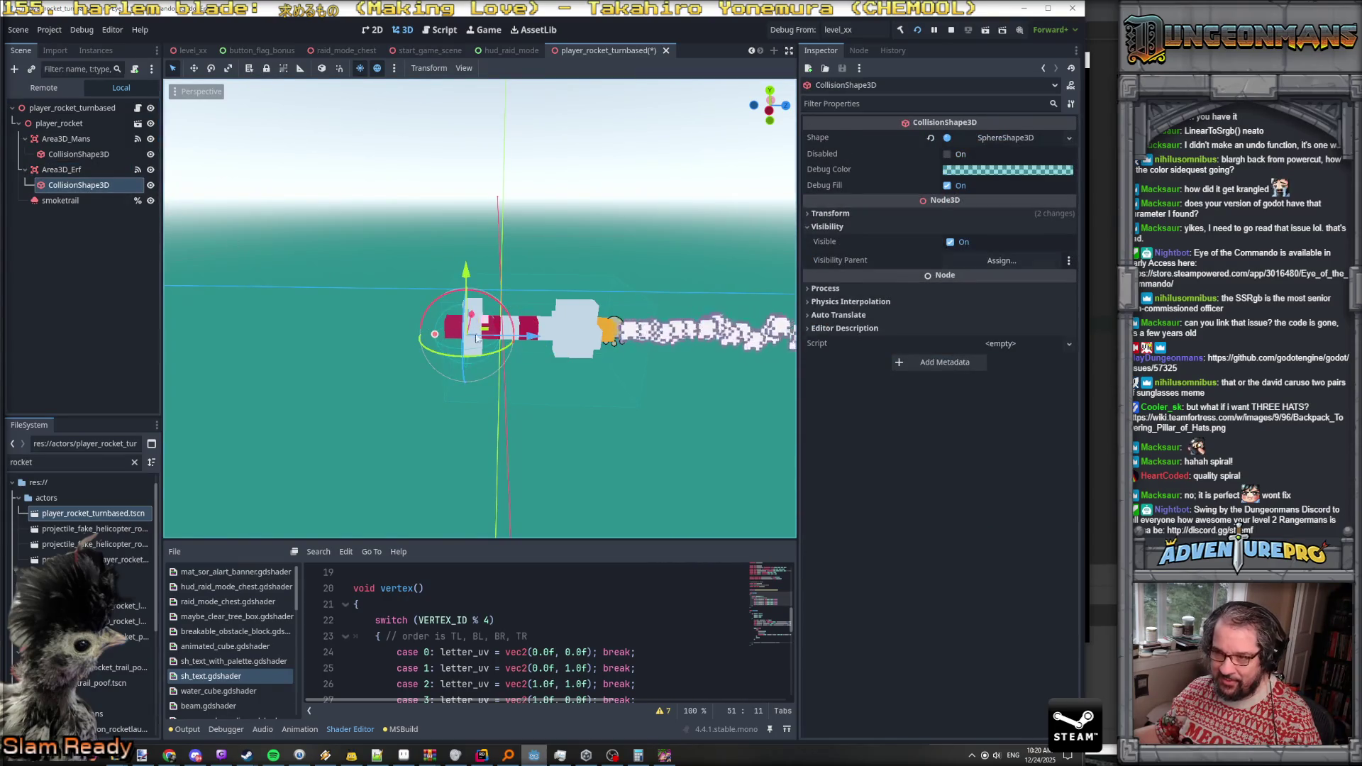
# Check the collision layers, mask and shape sizes of Area3D_Mans and Area3D_Erf
pyautogui.click(68, 139)
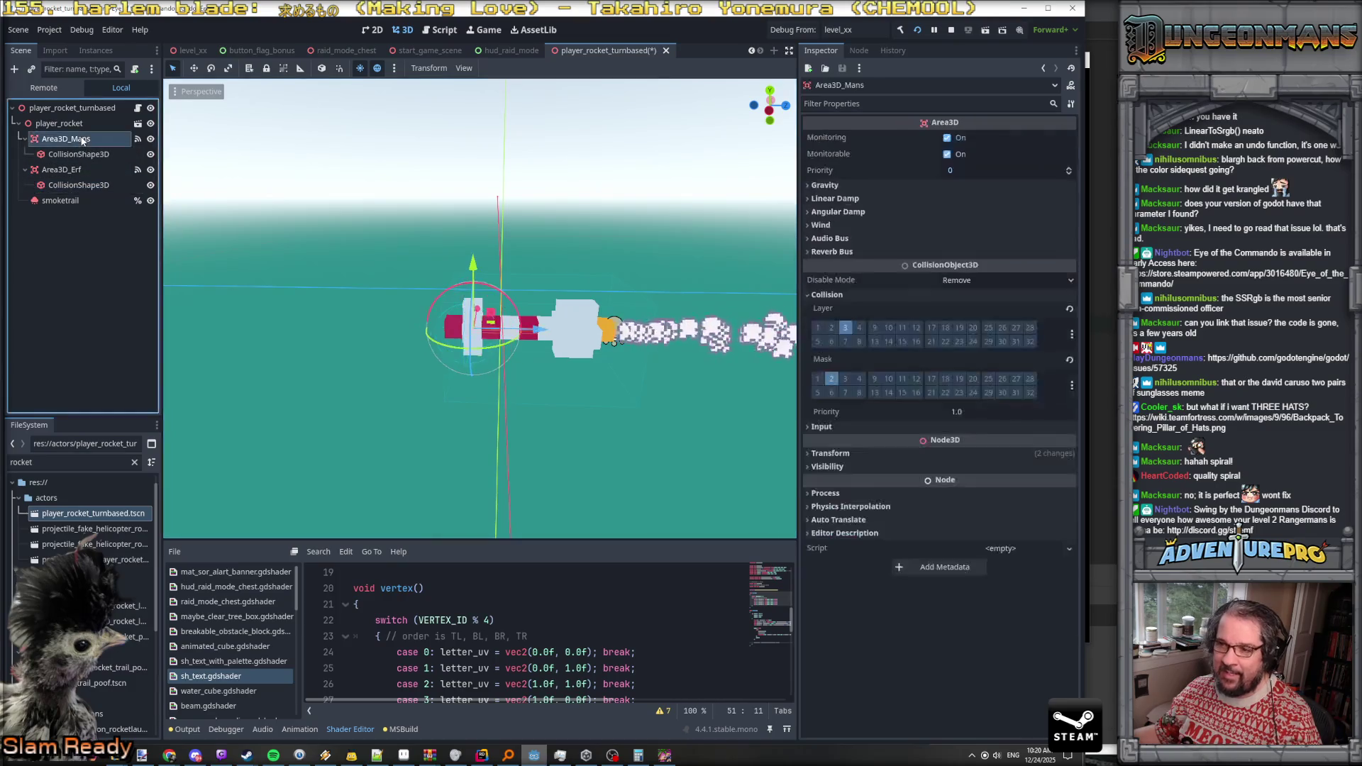
pyautogui.click(84, 155)
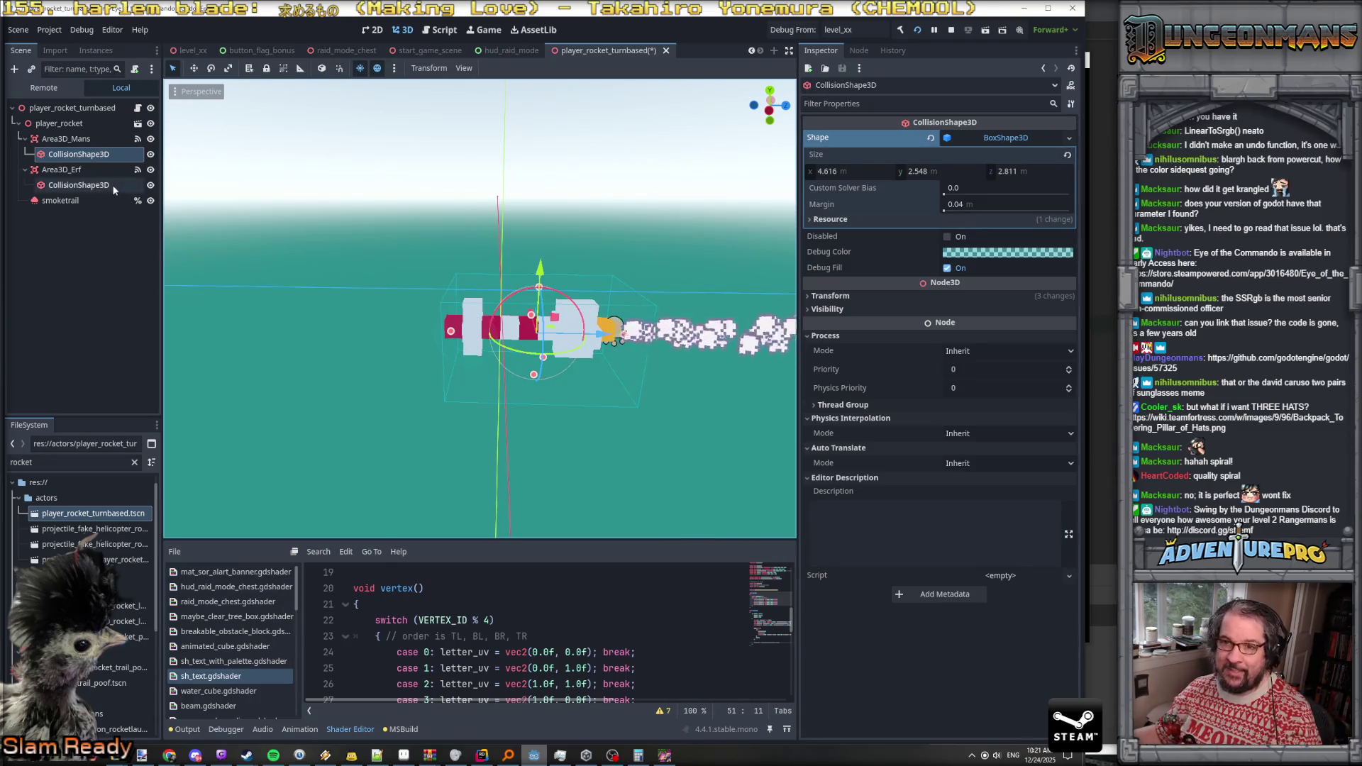
pyautogui.click(92, 187)
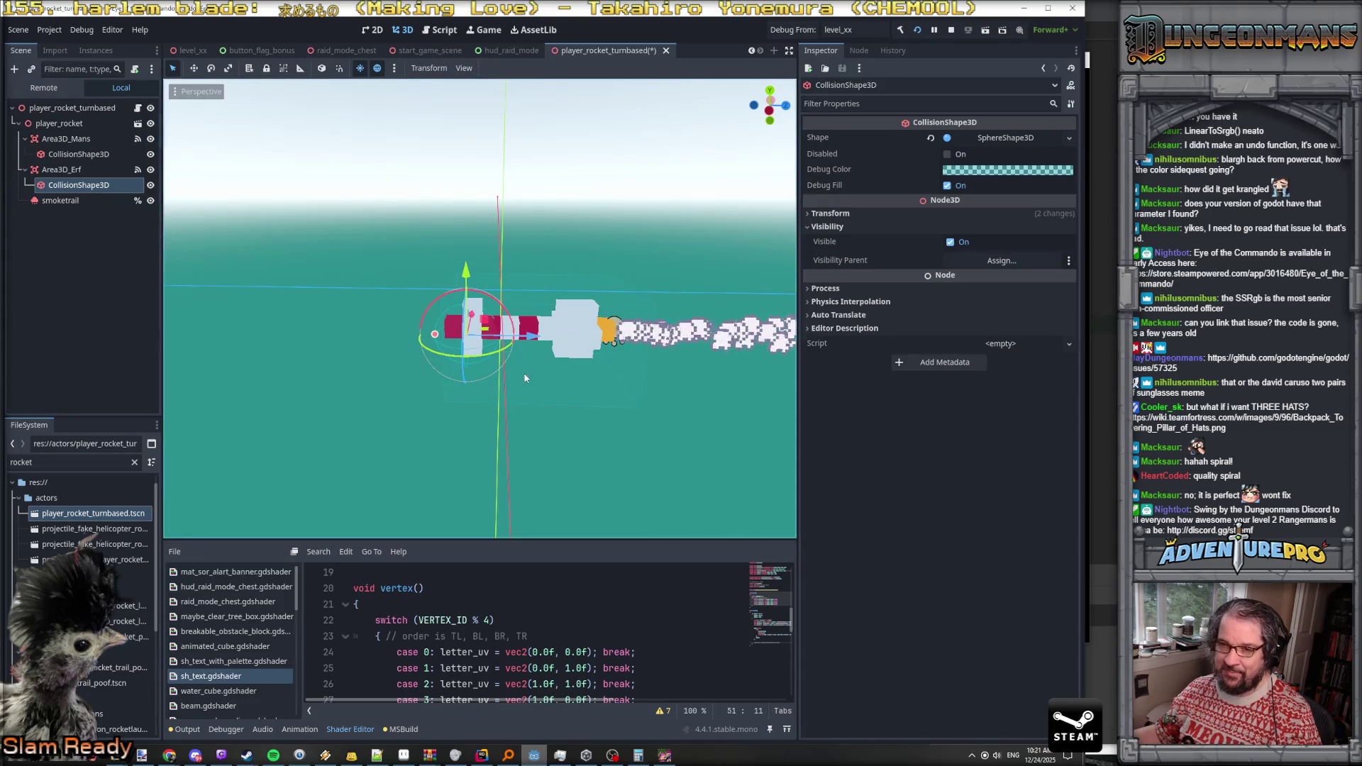
pyautogui.click(78, 154)
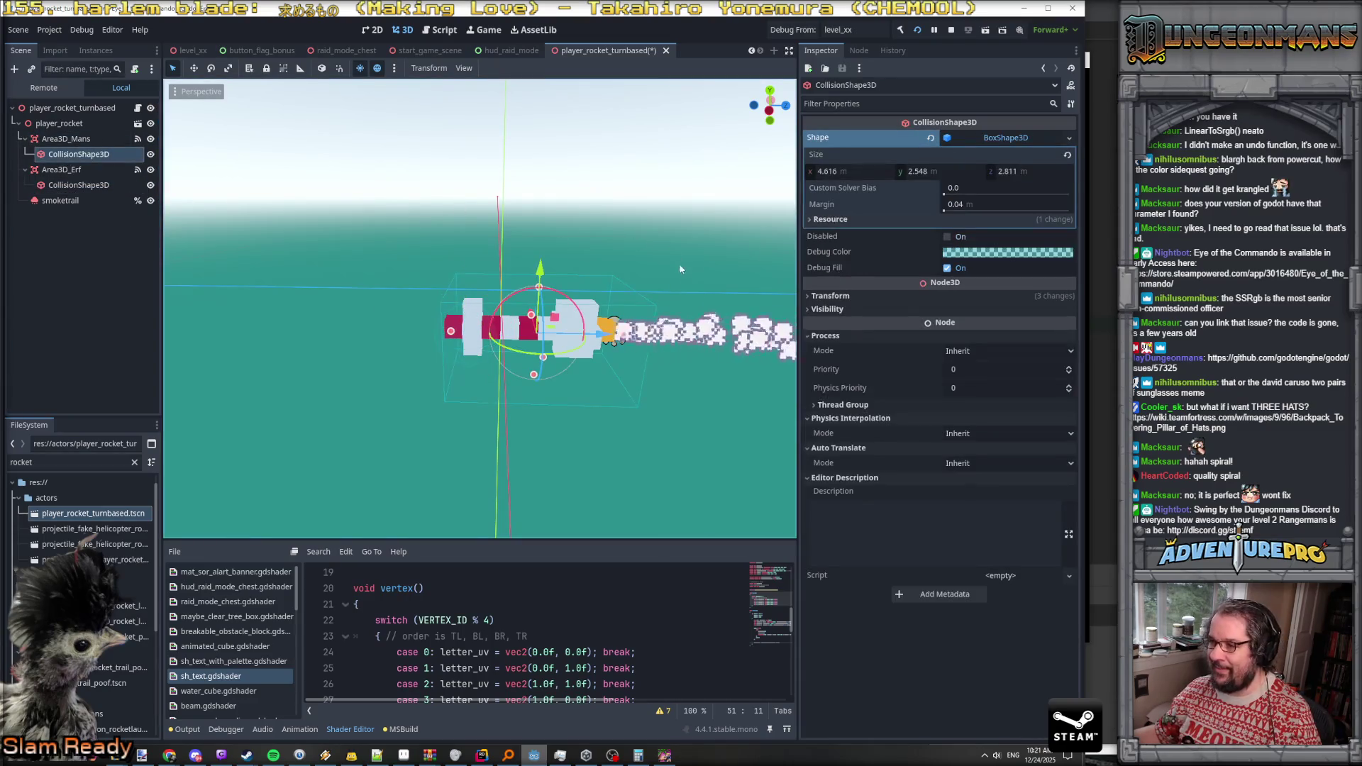
pyautogui.click(65, 138)
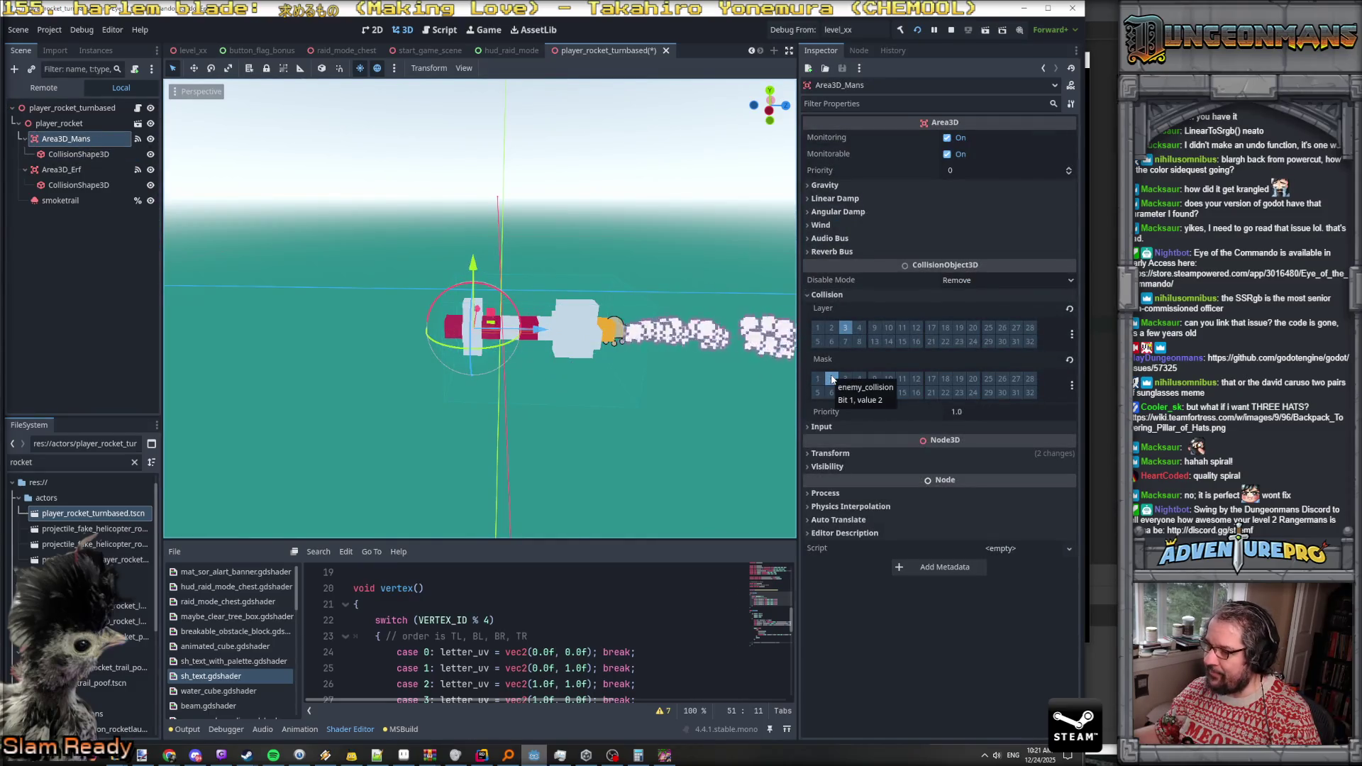
pyautogui.click(99, 170)
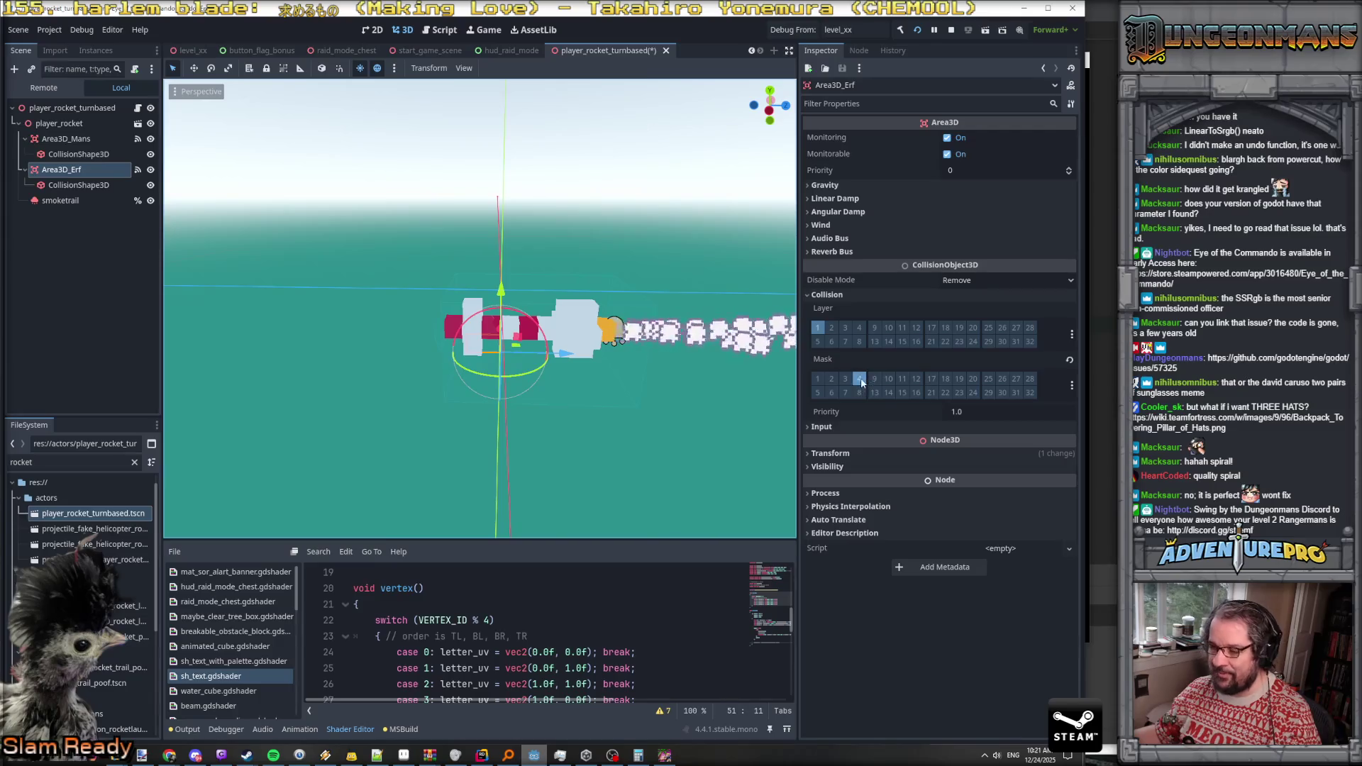
pyautogui.click(66, 139)
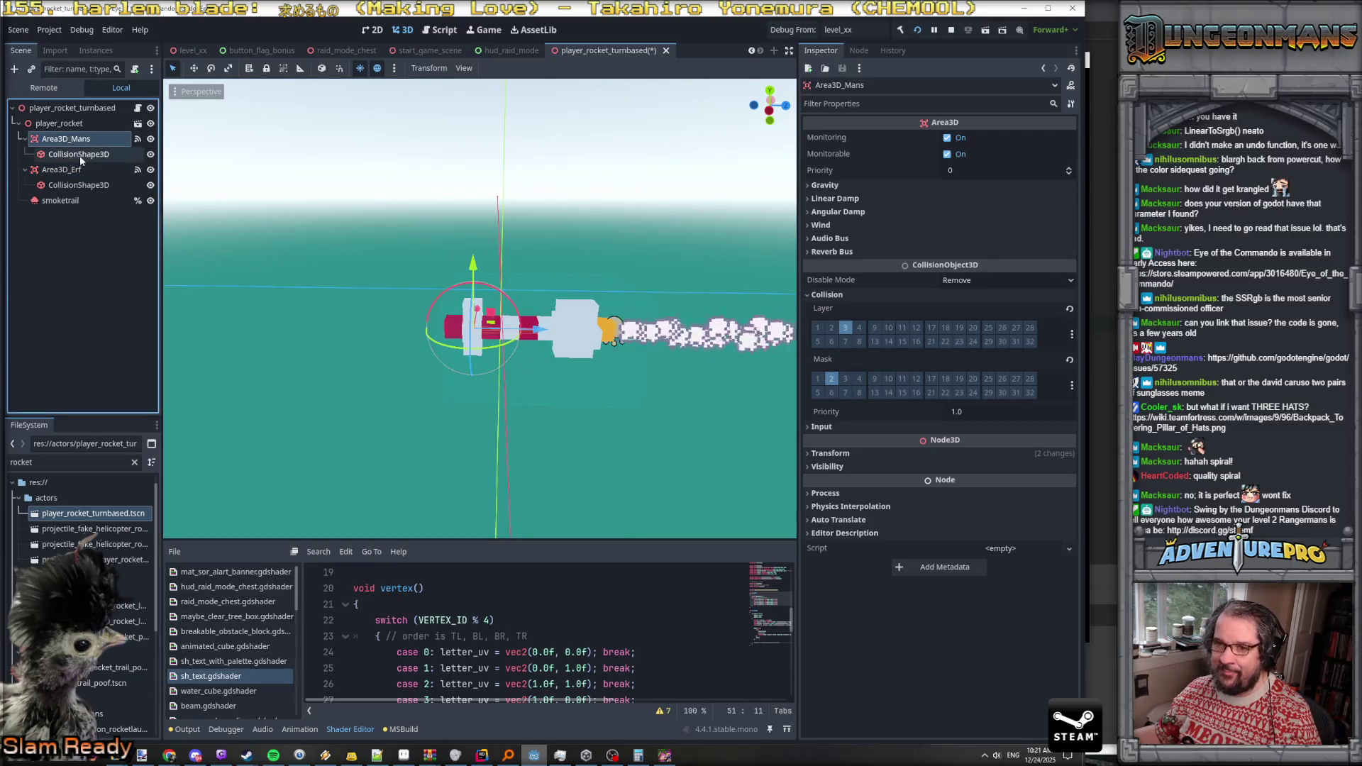
pyautogui.click(80, 155)
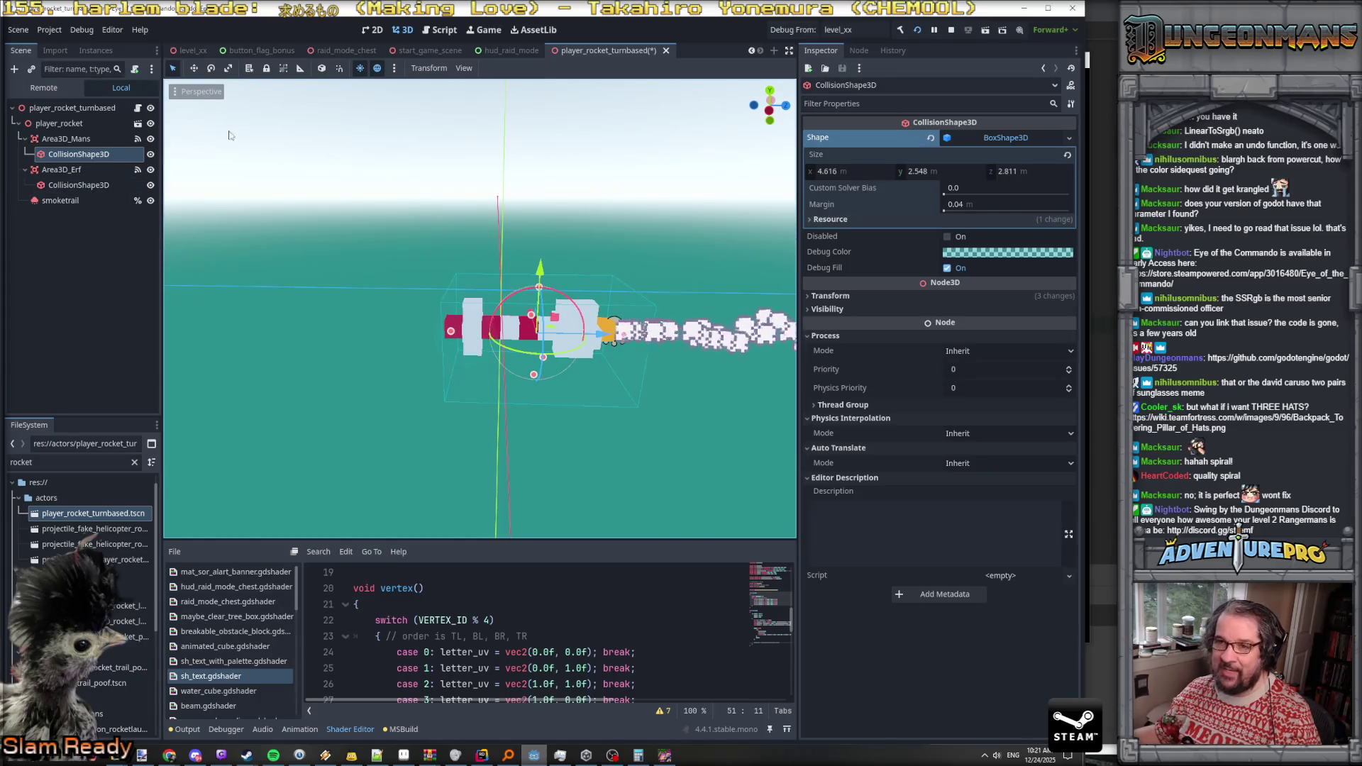
# Select the Move tool, recheck both shapes, save the rocket scene and minimize Godot
pyautogui.click(193, 68)
pyautogui.click(79, 186)
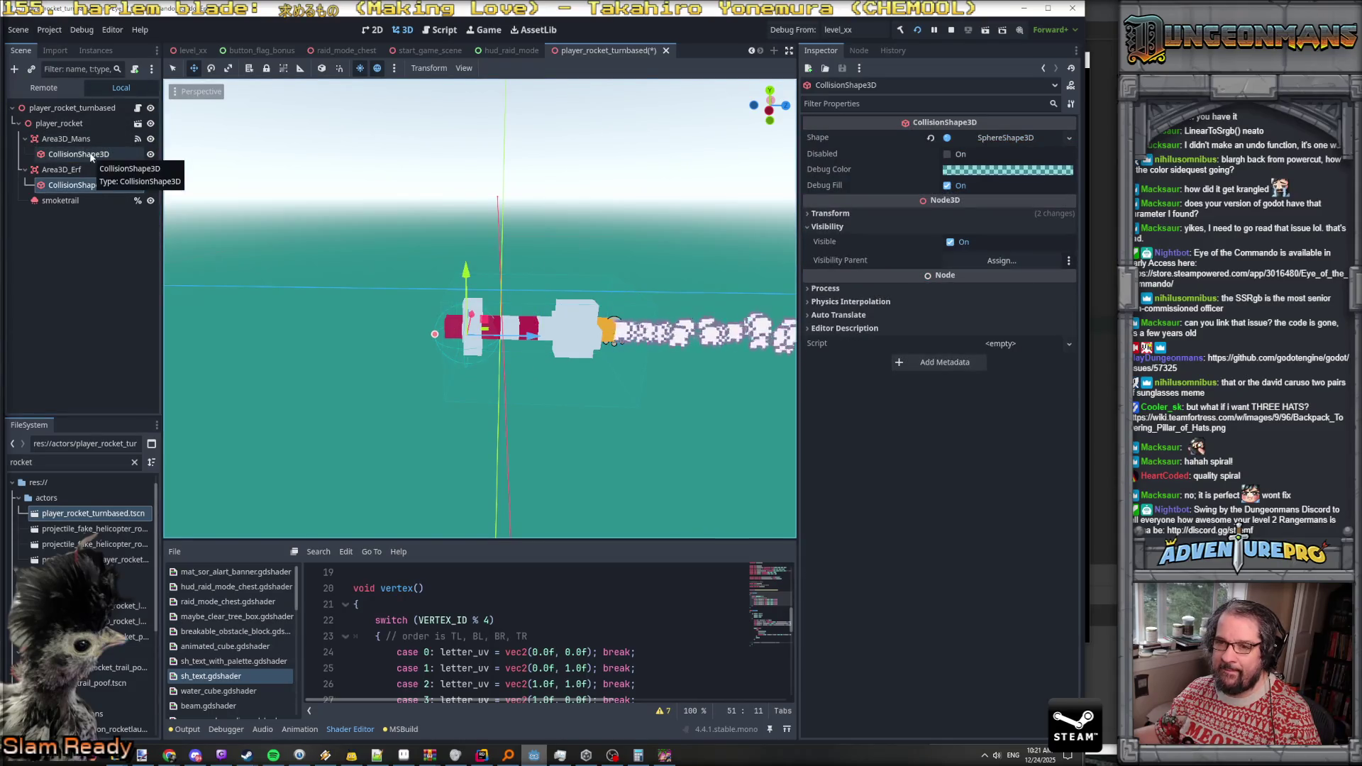
pyautogui.click(91, 157)
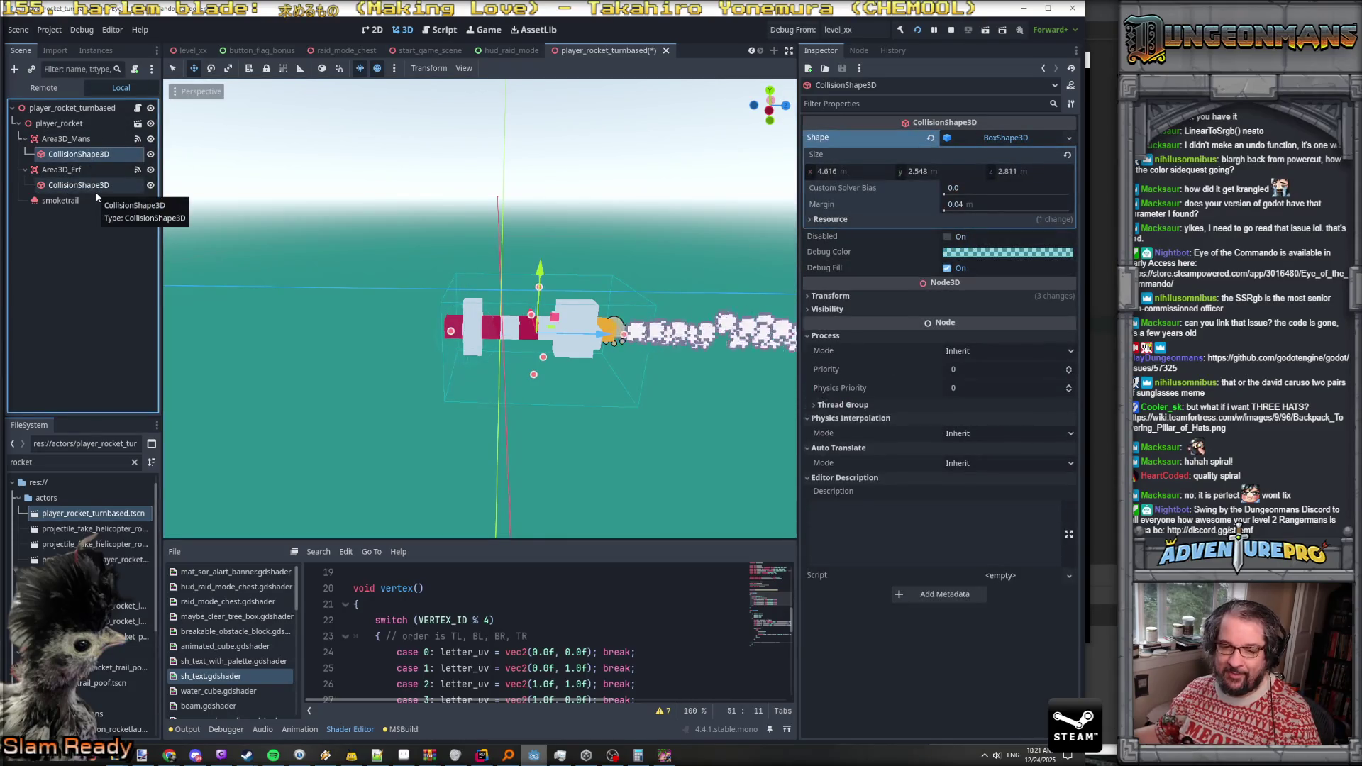
pyautogui.click(86, 186)
pyautogui.hotkey('ctrl', 's')
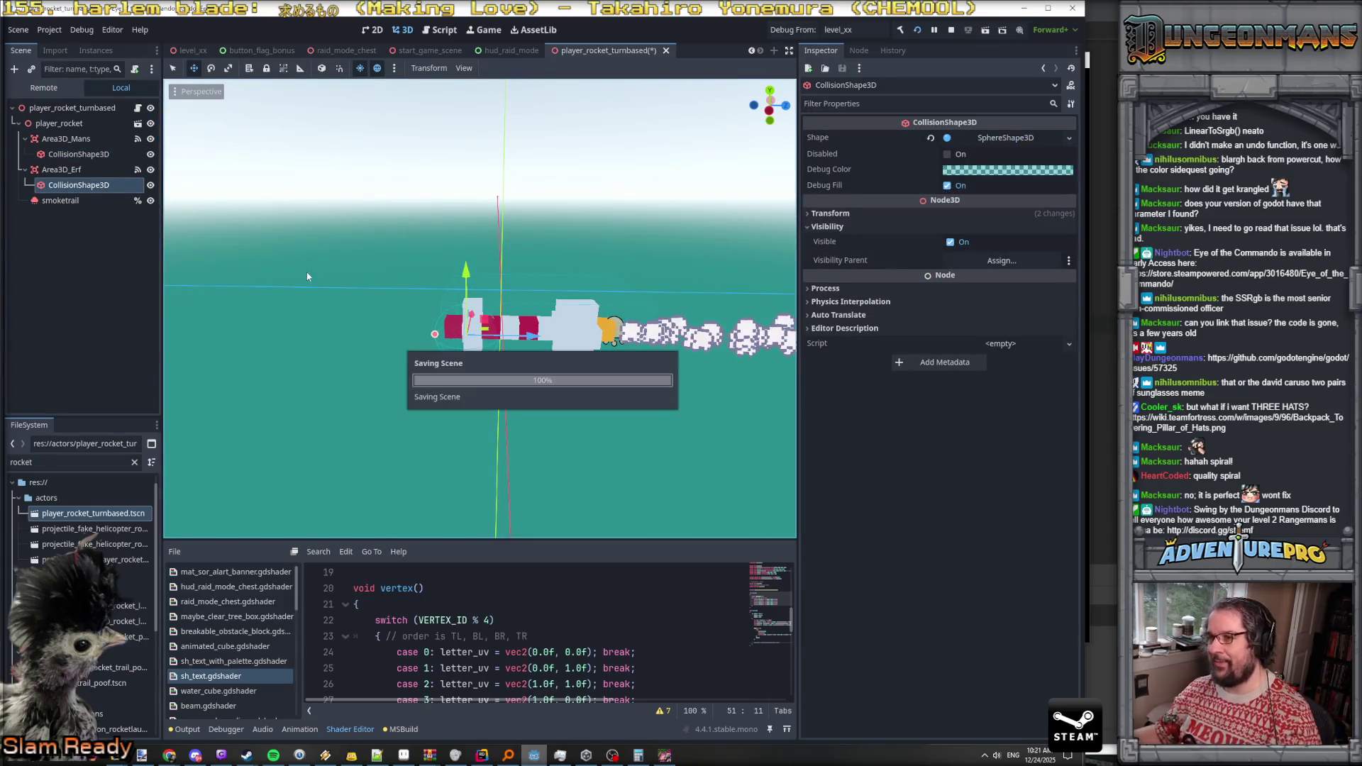
pyautogui.click(1025, 11)
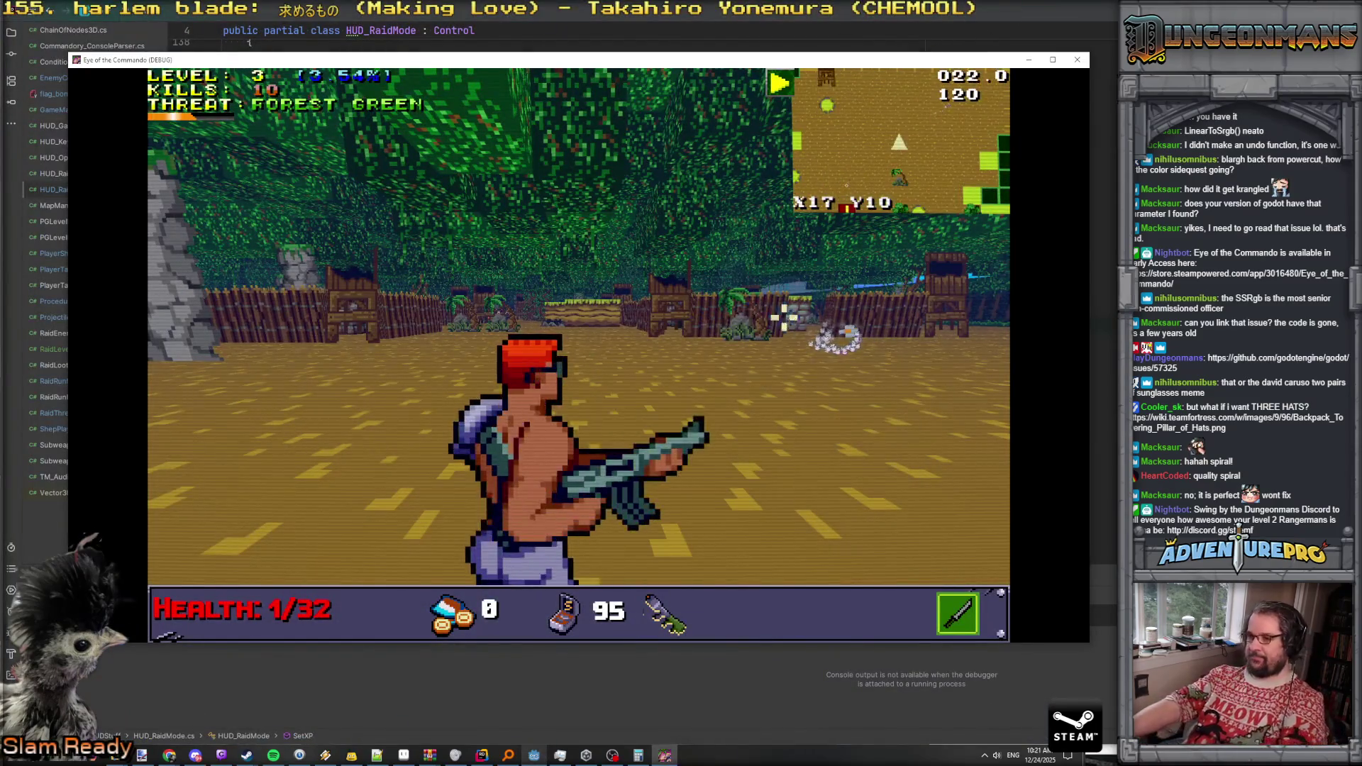
# Advance and fire the rocket launcher, then grant the bow subweapon through the console
pyautogui.press('Up')
pyautogui.scroll(-3, 714, 324)
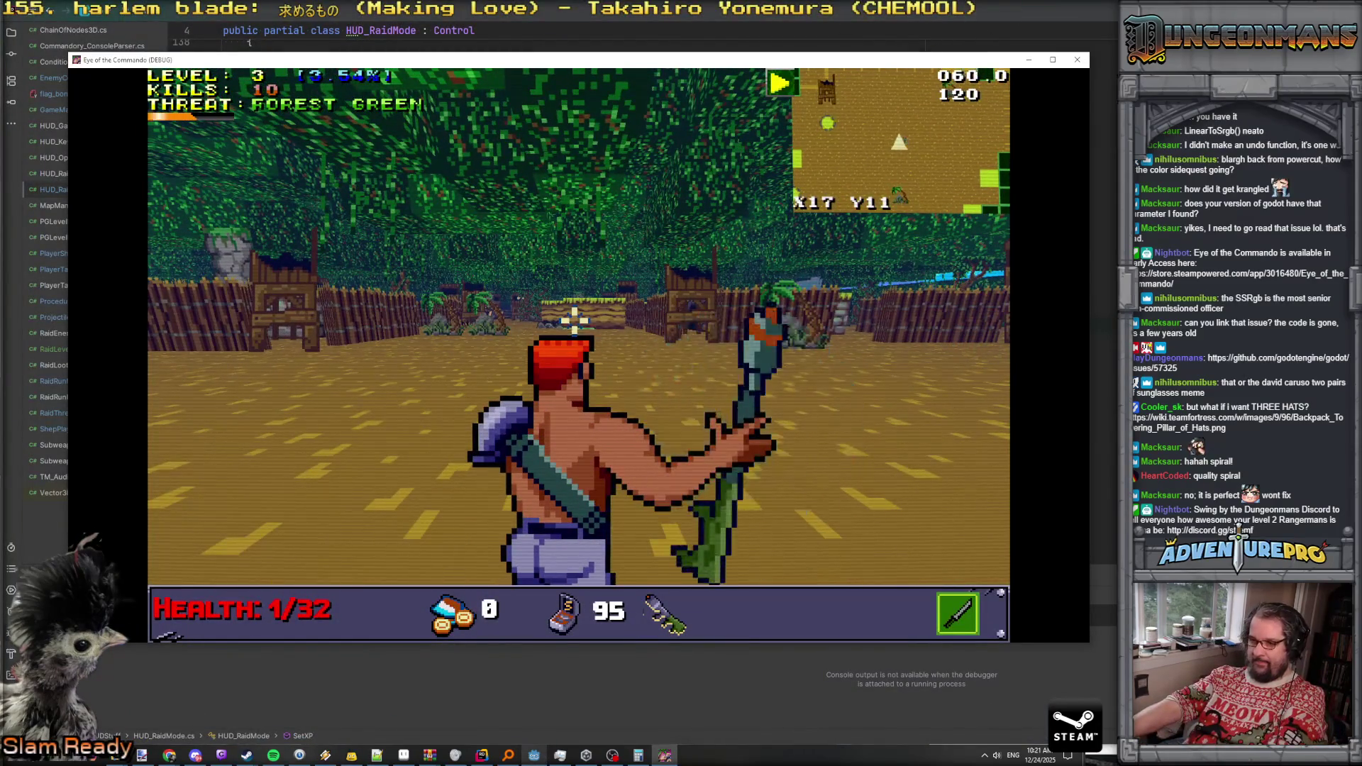
pyautogui.click(519, 300)
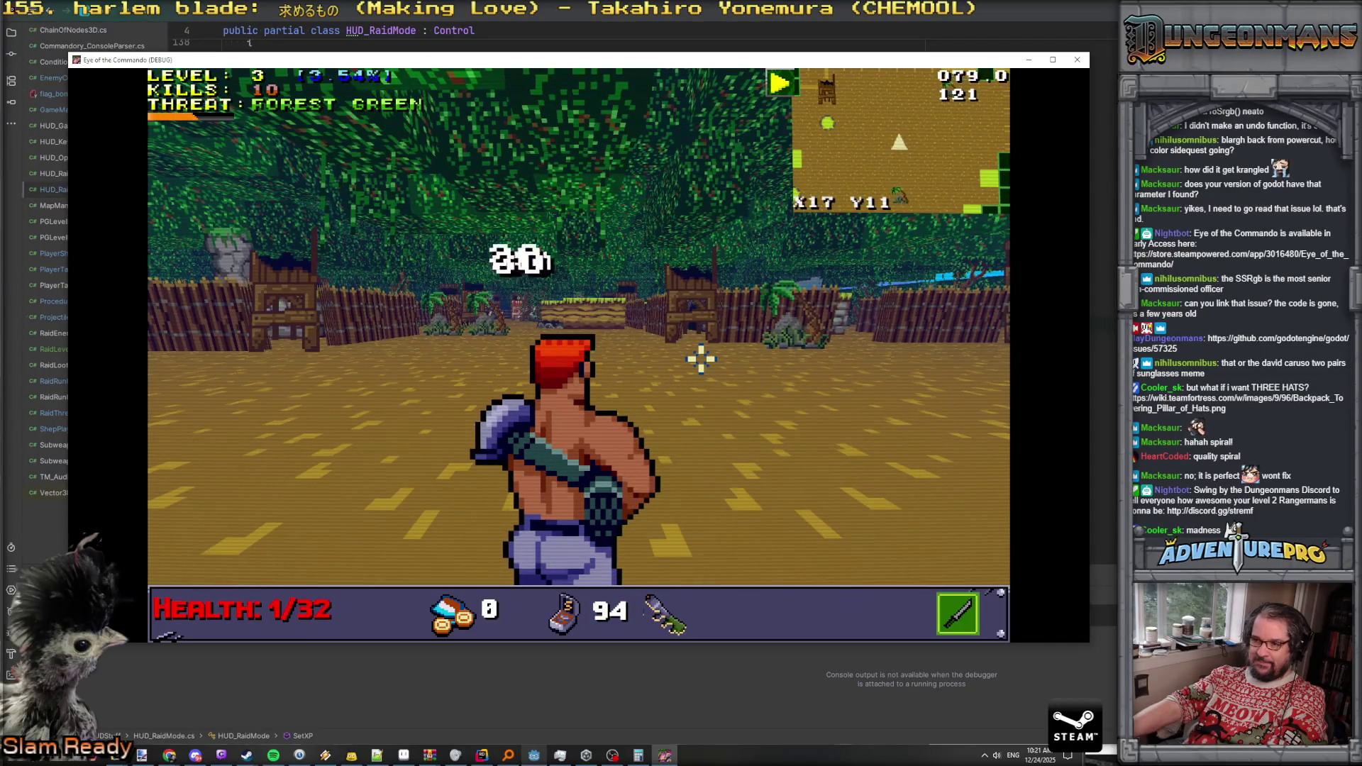
pyautogui.press('`')
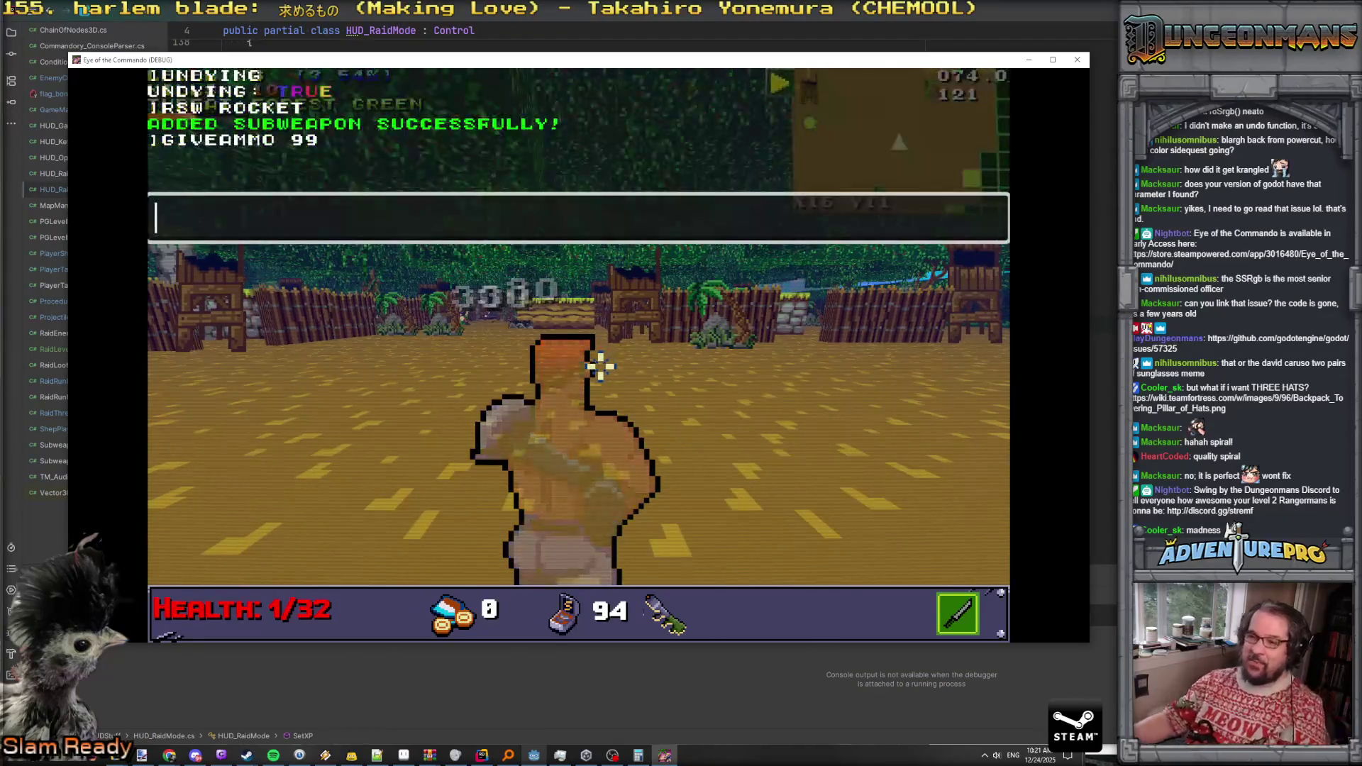
pyautogui.write('RSW BOW')
pyautogui.press('Return')
pyautogui.press('`')
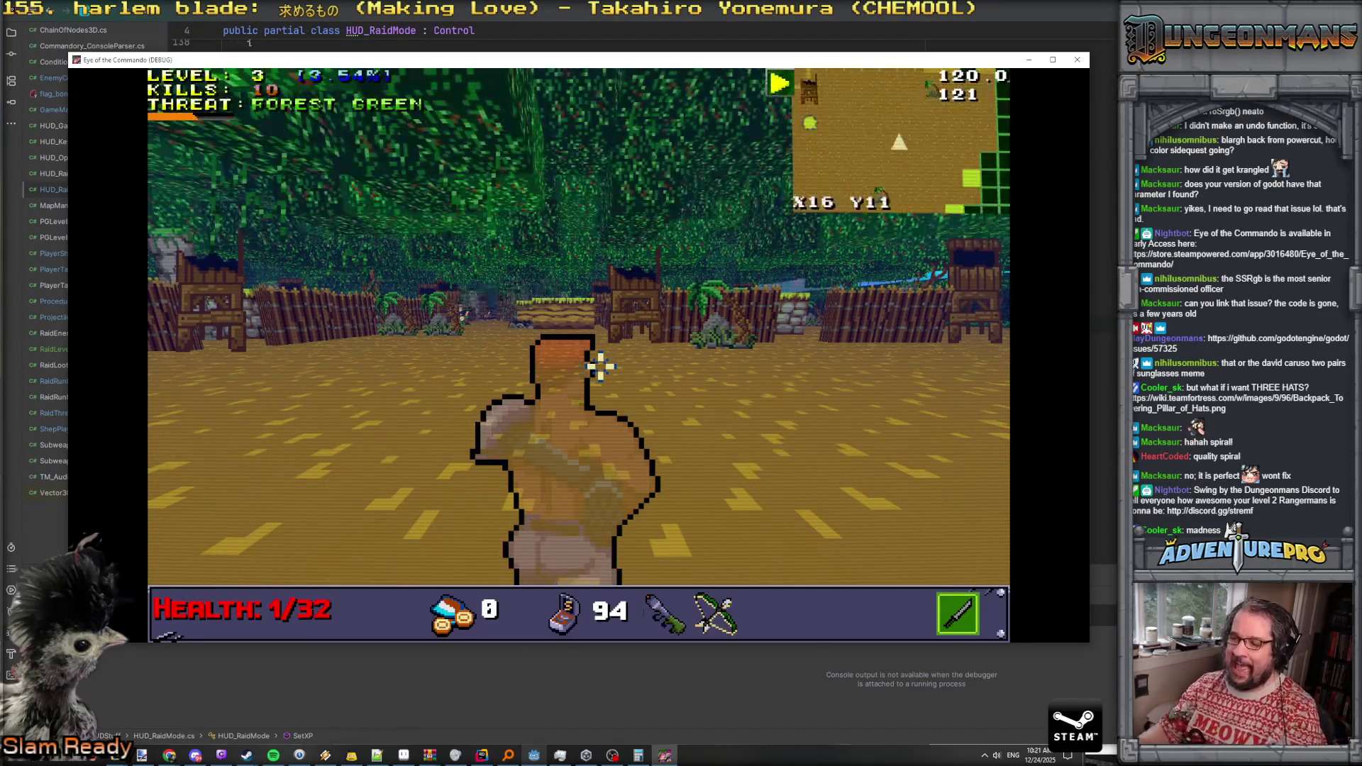
# Shoot two enemies with the bow, then fight the Nitro Mook by the wooden wall
pyautogui.rightClick(502, 313)
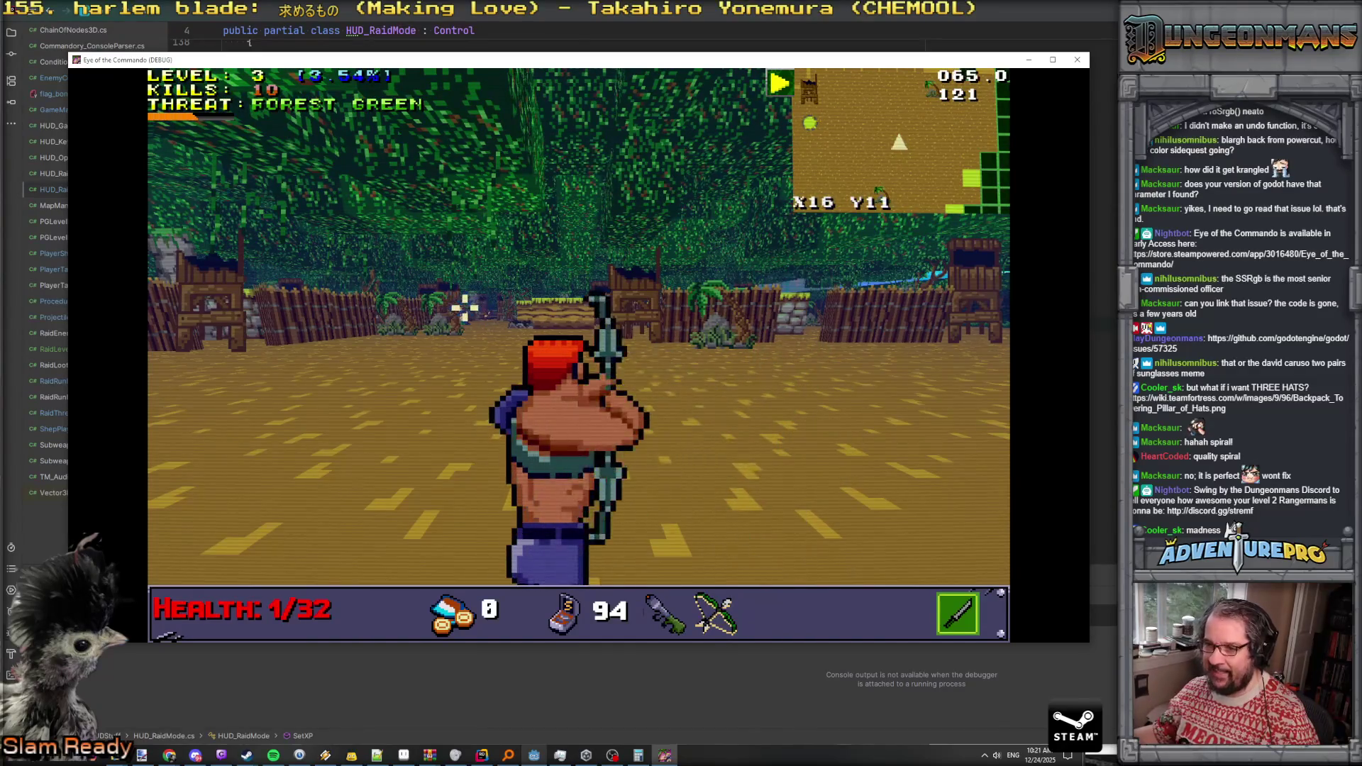
pyautogui.press('w')
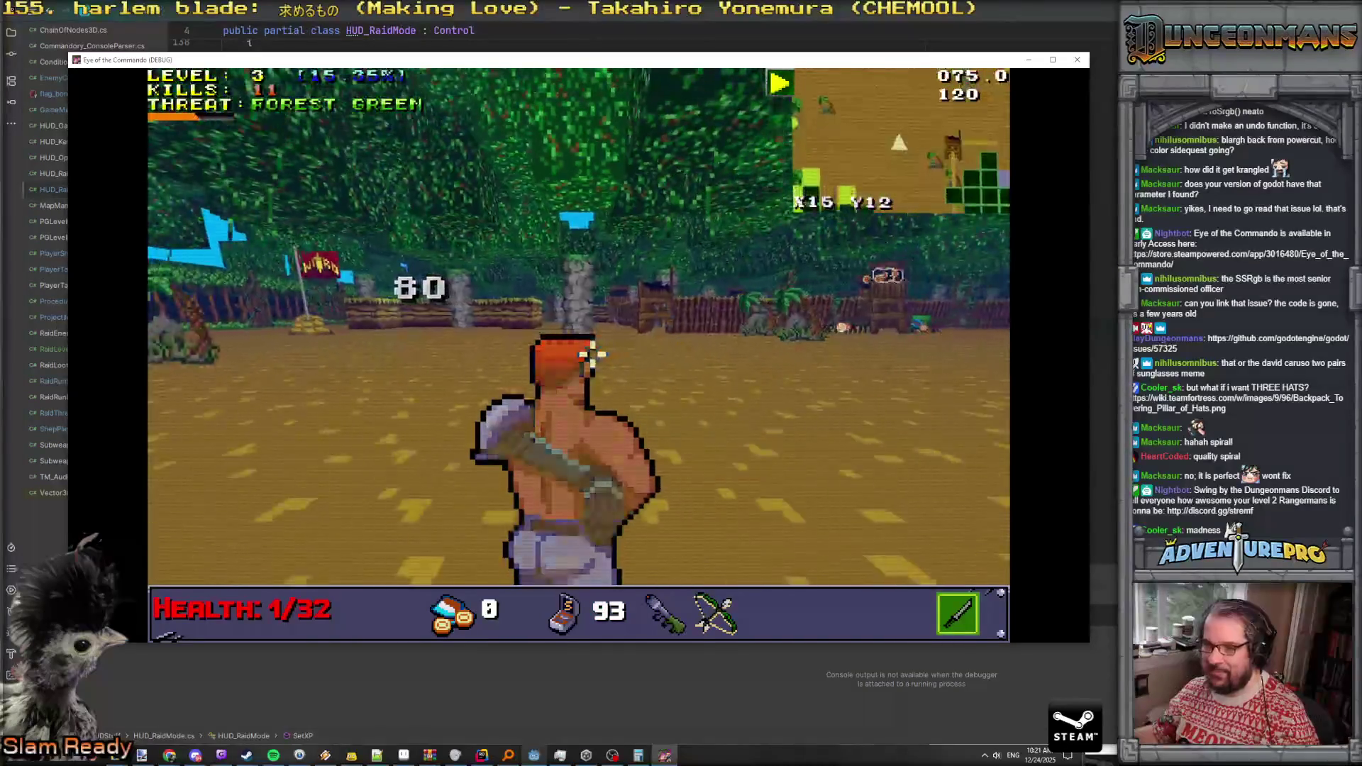
pyautogui.rightClick(862, 296)
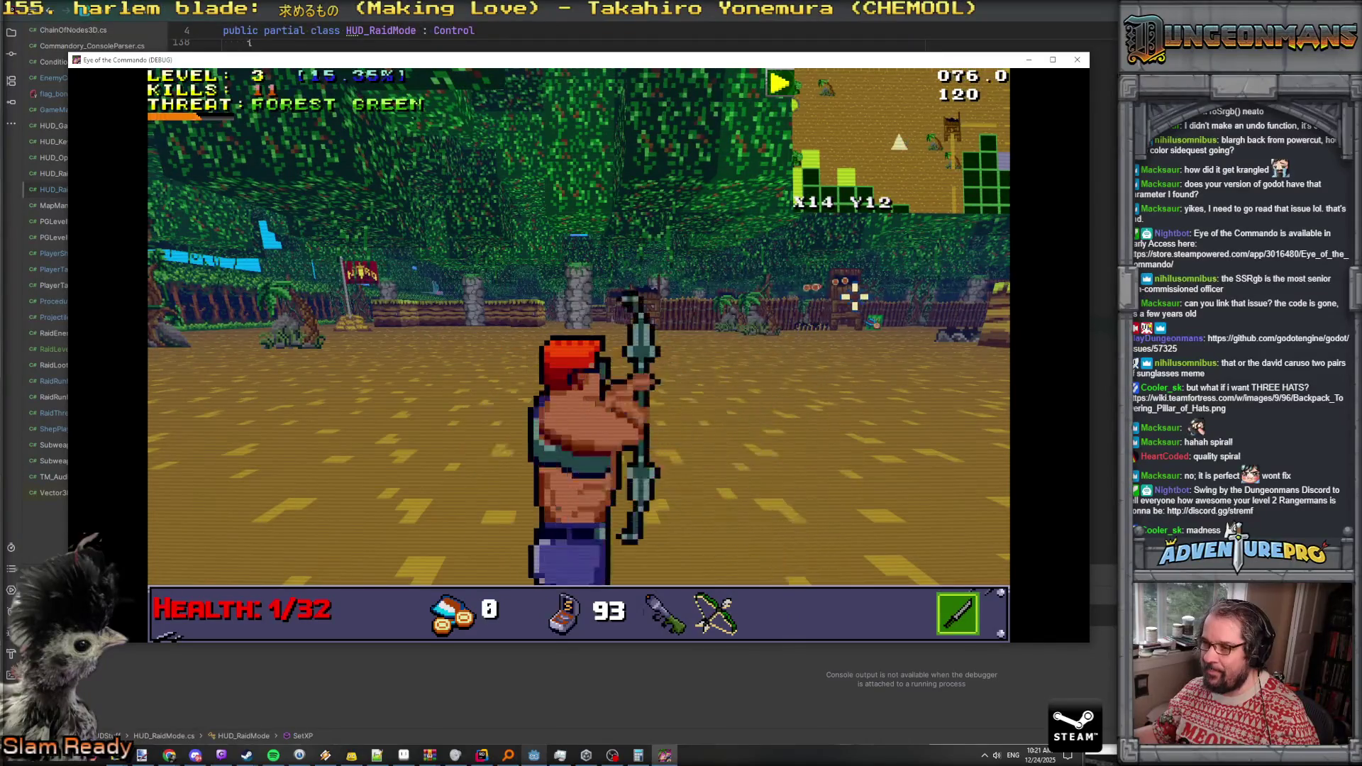
pyautogui.press('w')
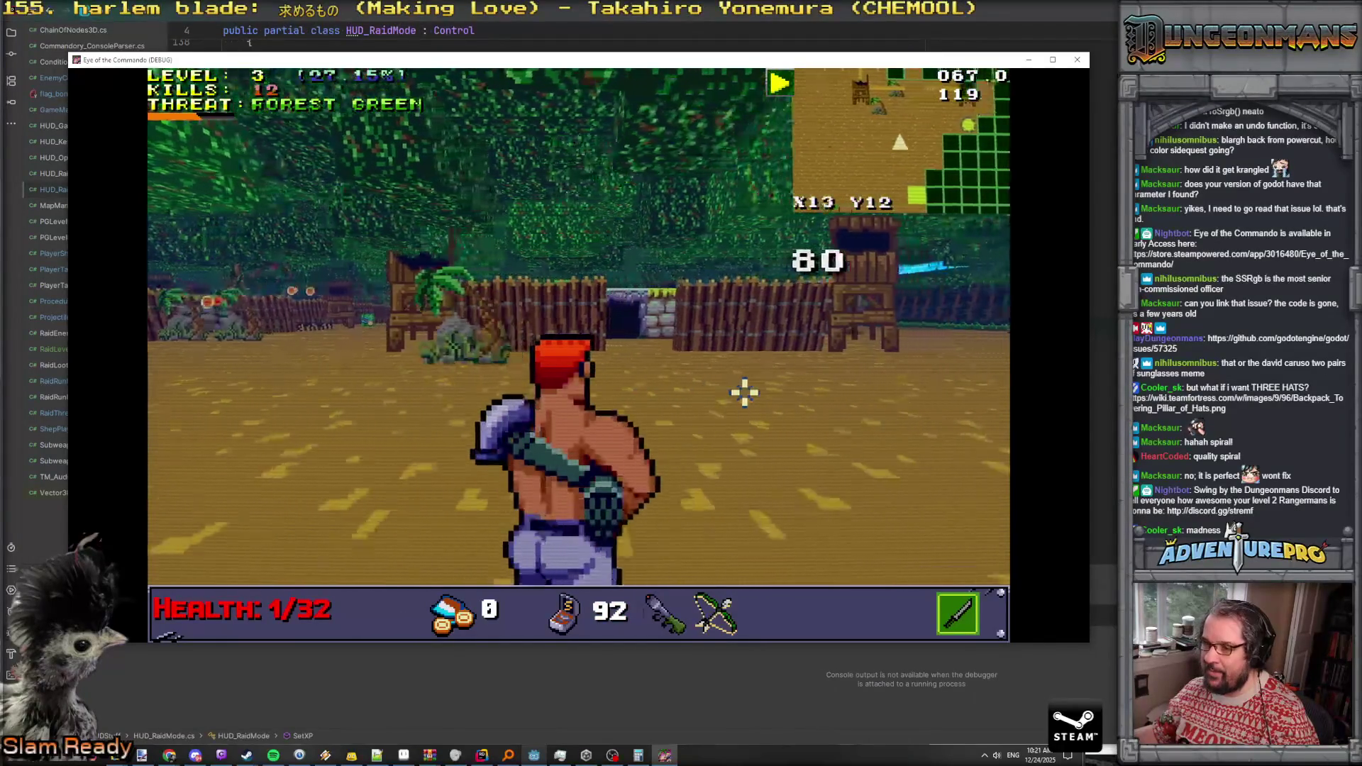
pyautogui.press('w')
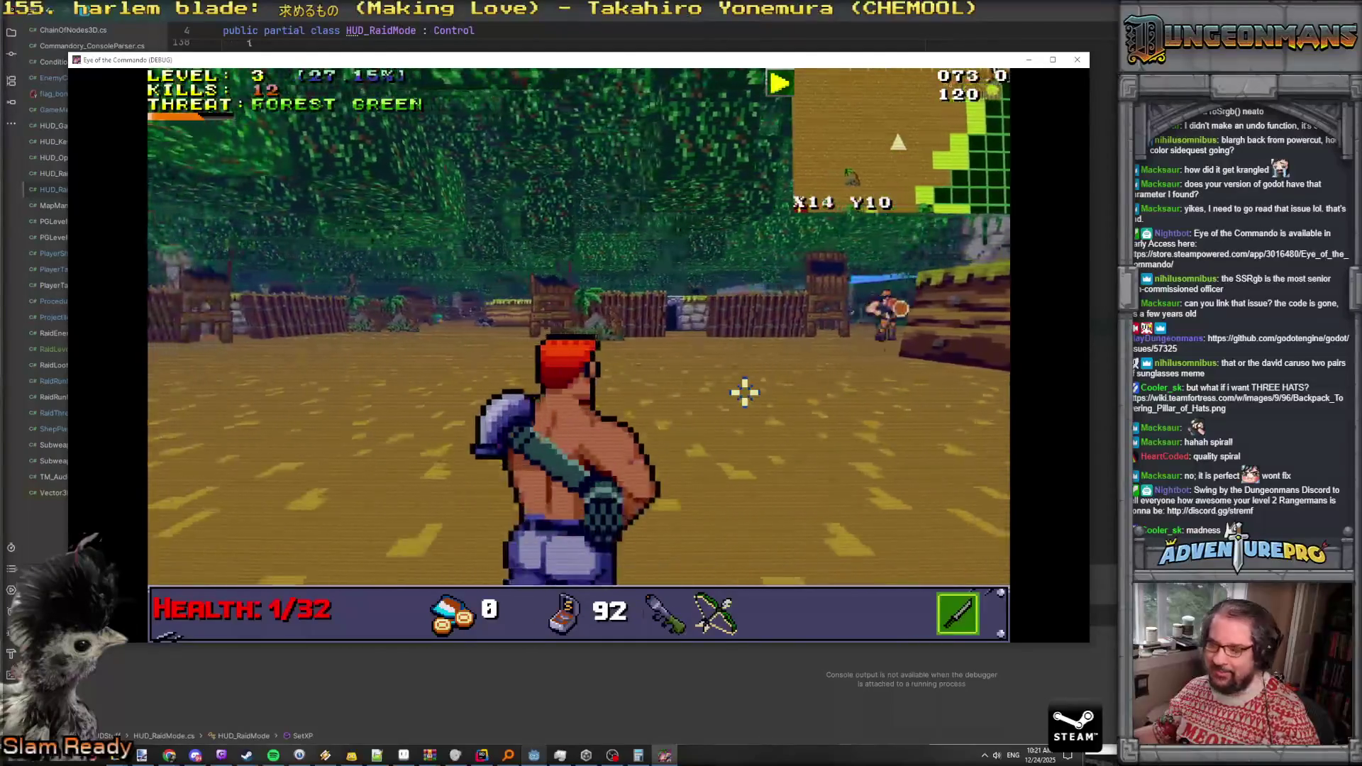
pyautogui.click(920, 306)
pyautogui.rightClick(920, 306)
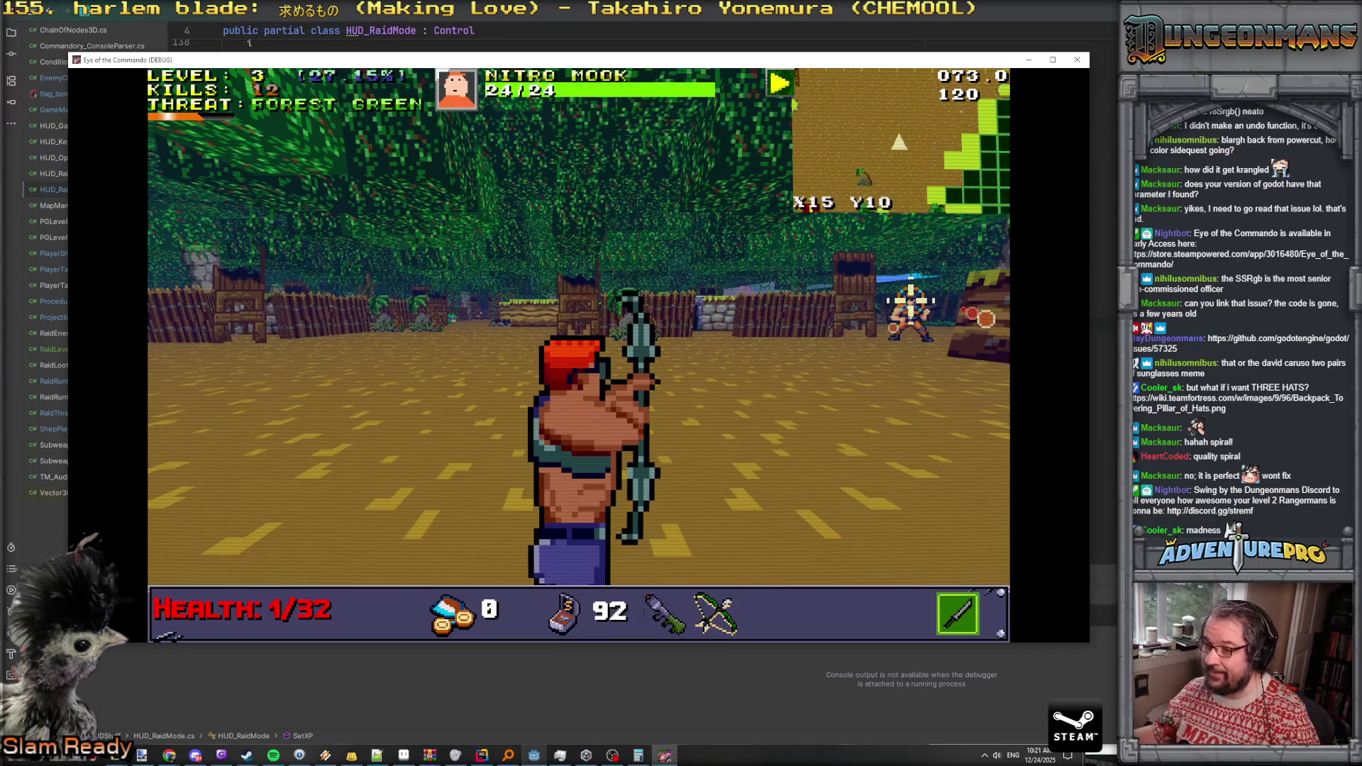
# Cross the arena, shooting Nitro Mooks and other enemies for XP and raising the shield
pyautogui.press('w')
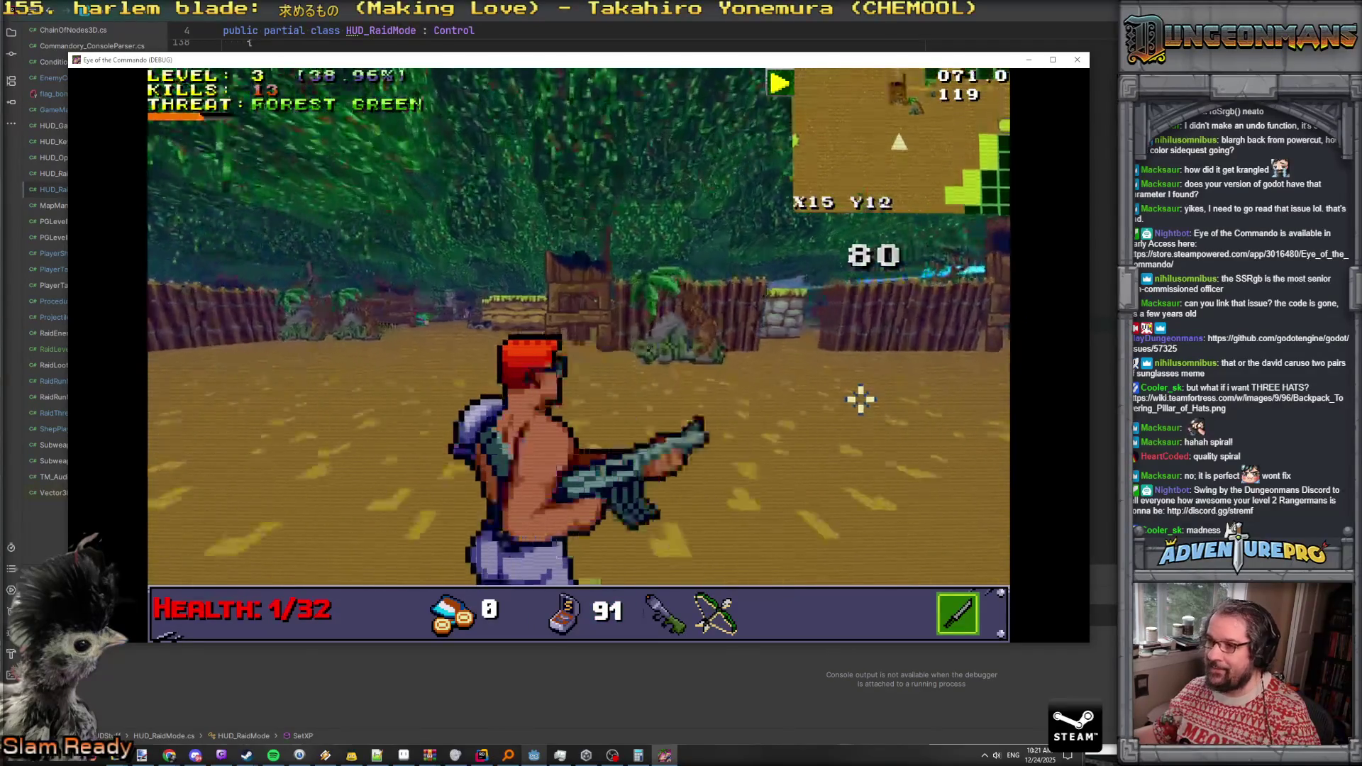
pyautogui.press('w')
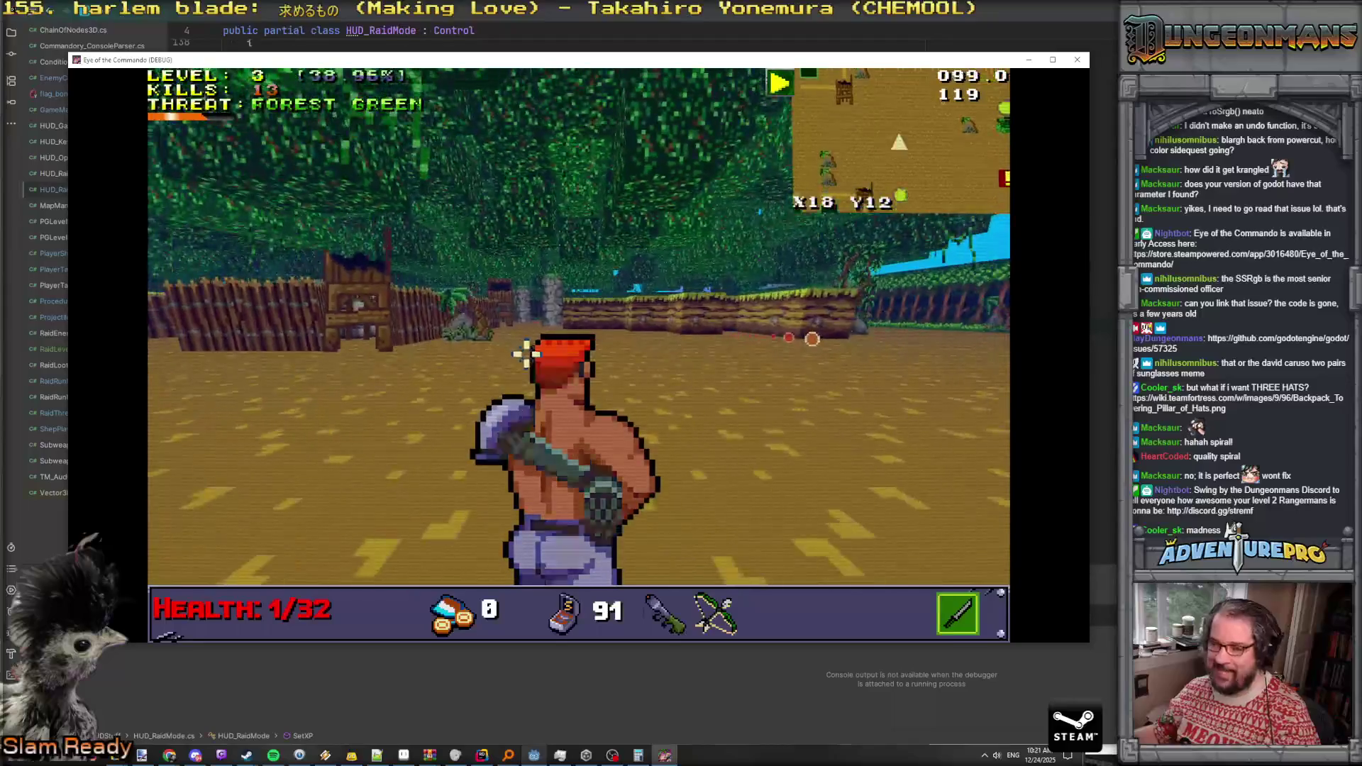
pyautogui.press('s')
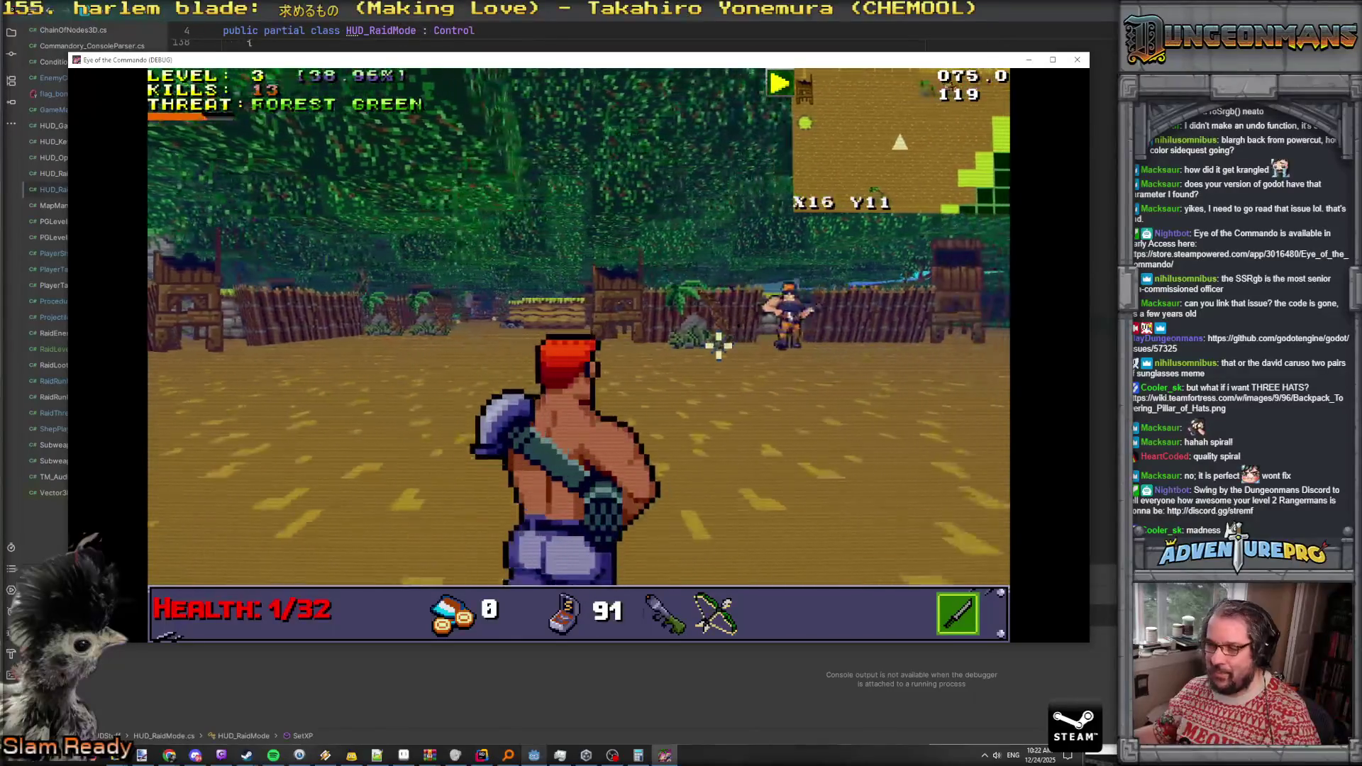
pyautogui.rightClick(778, 314)
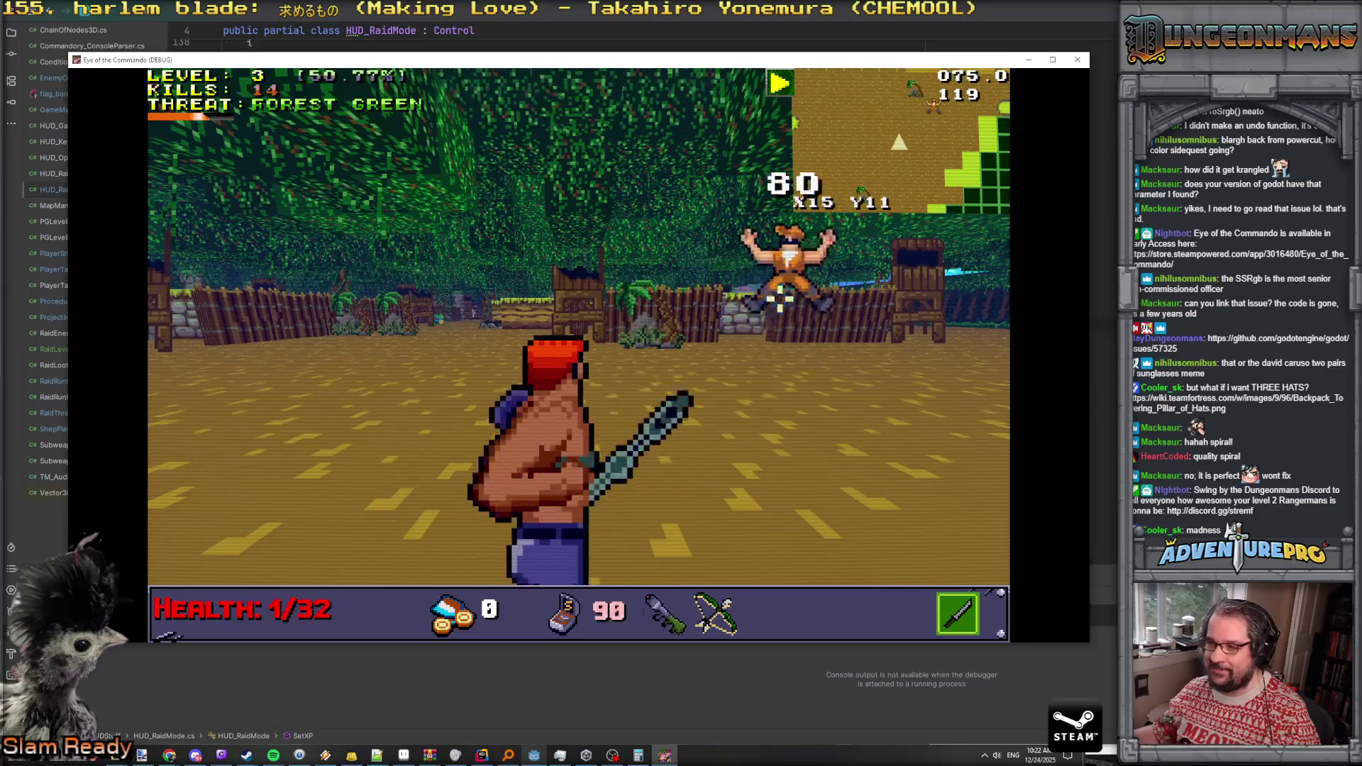
pyautogui.press('w')
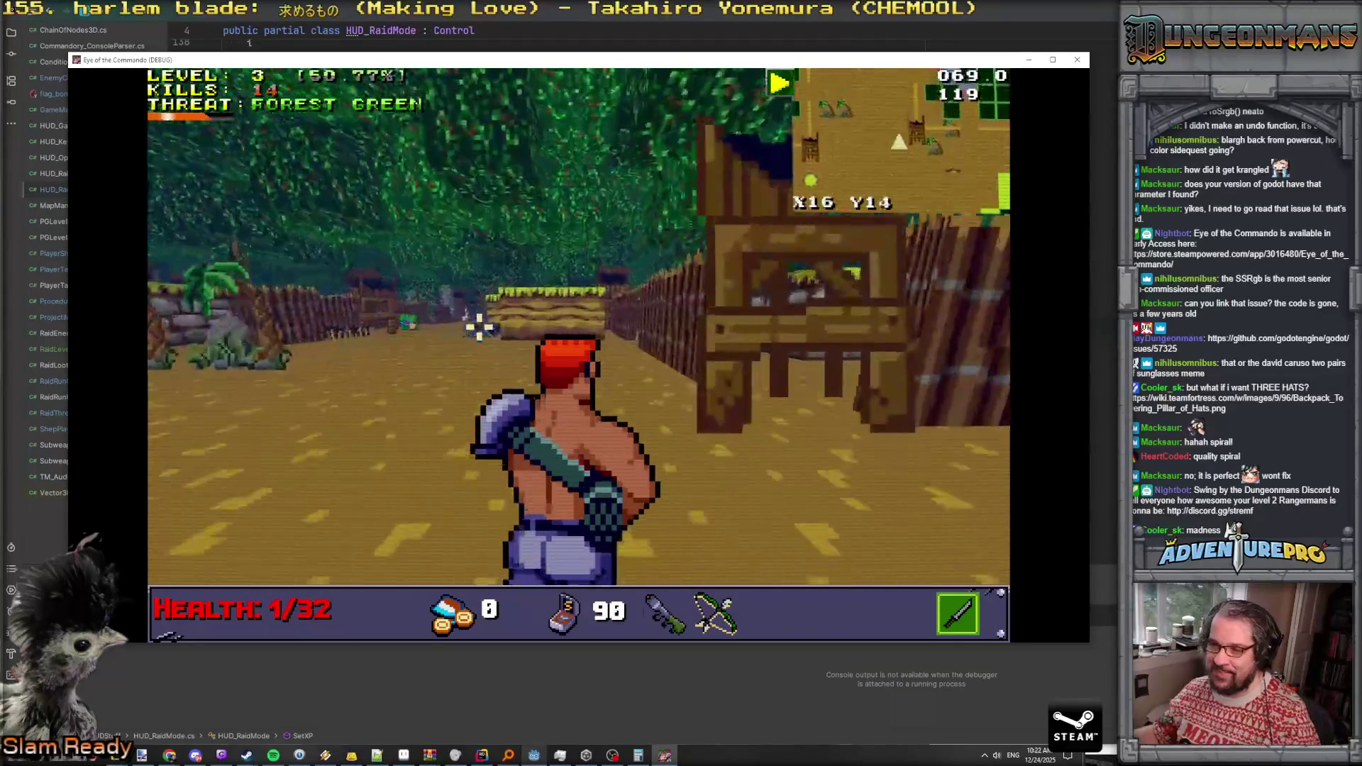
pyautogui.press('w')
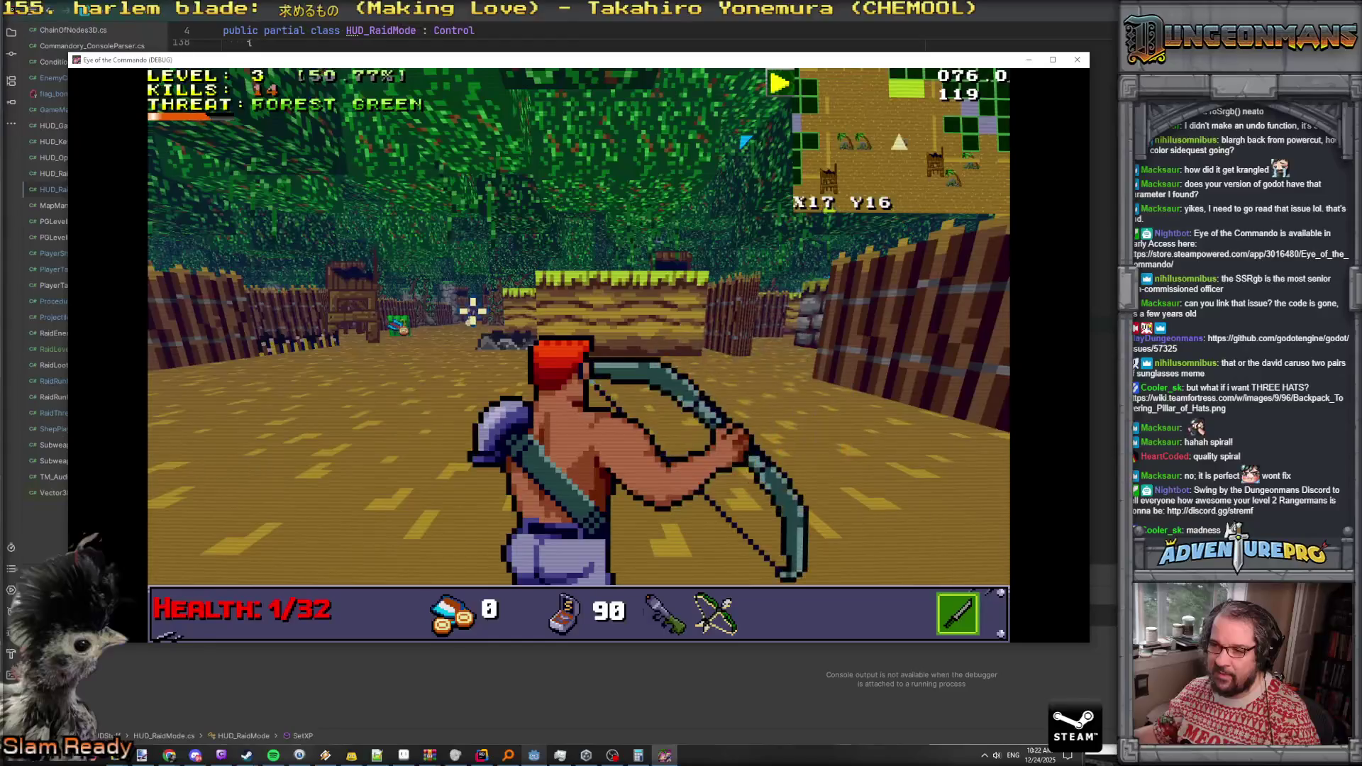
pyautogui.click(472, 310)
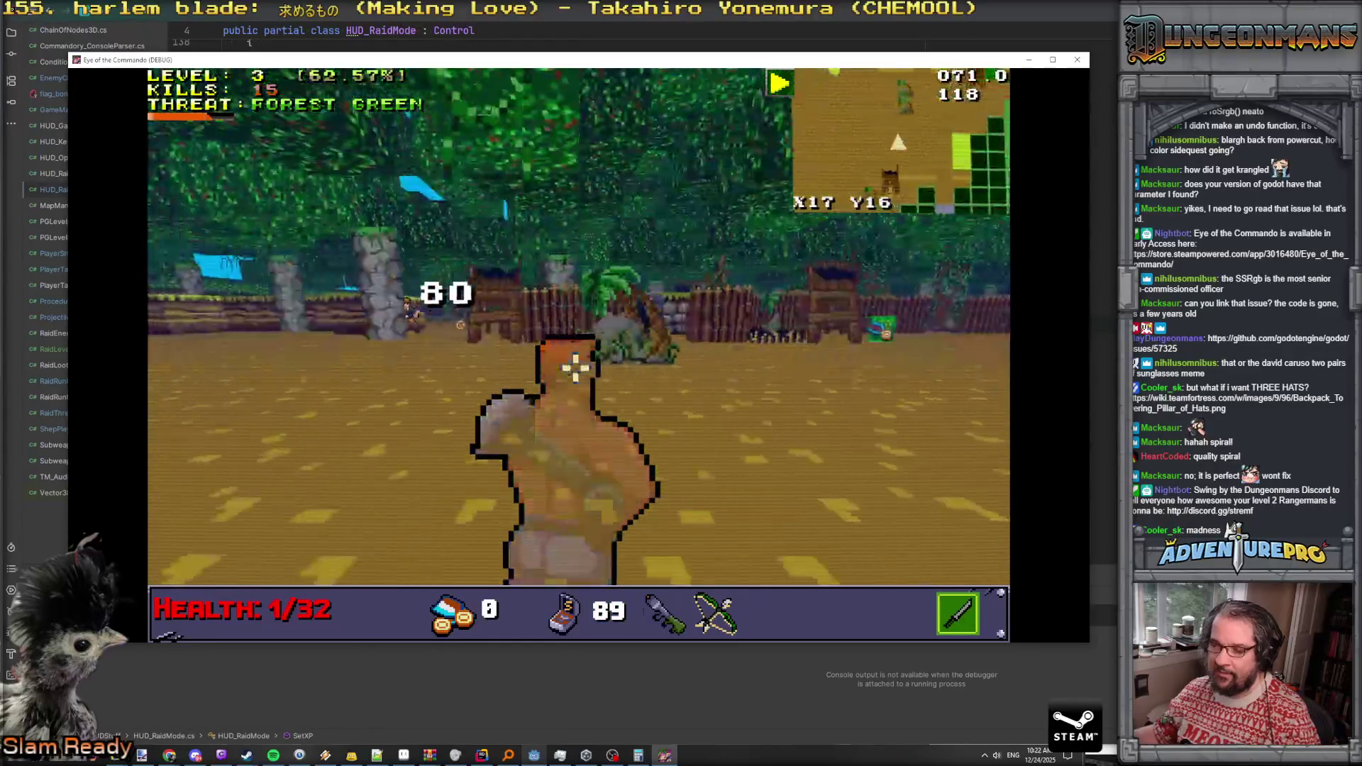
pyautogui.press('w')
pyautogui.rightClick(482, 332)
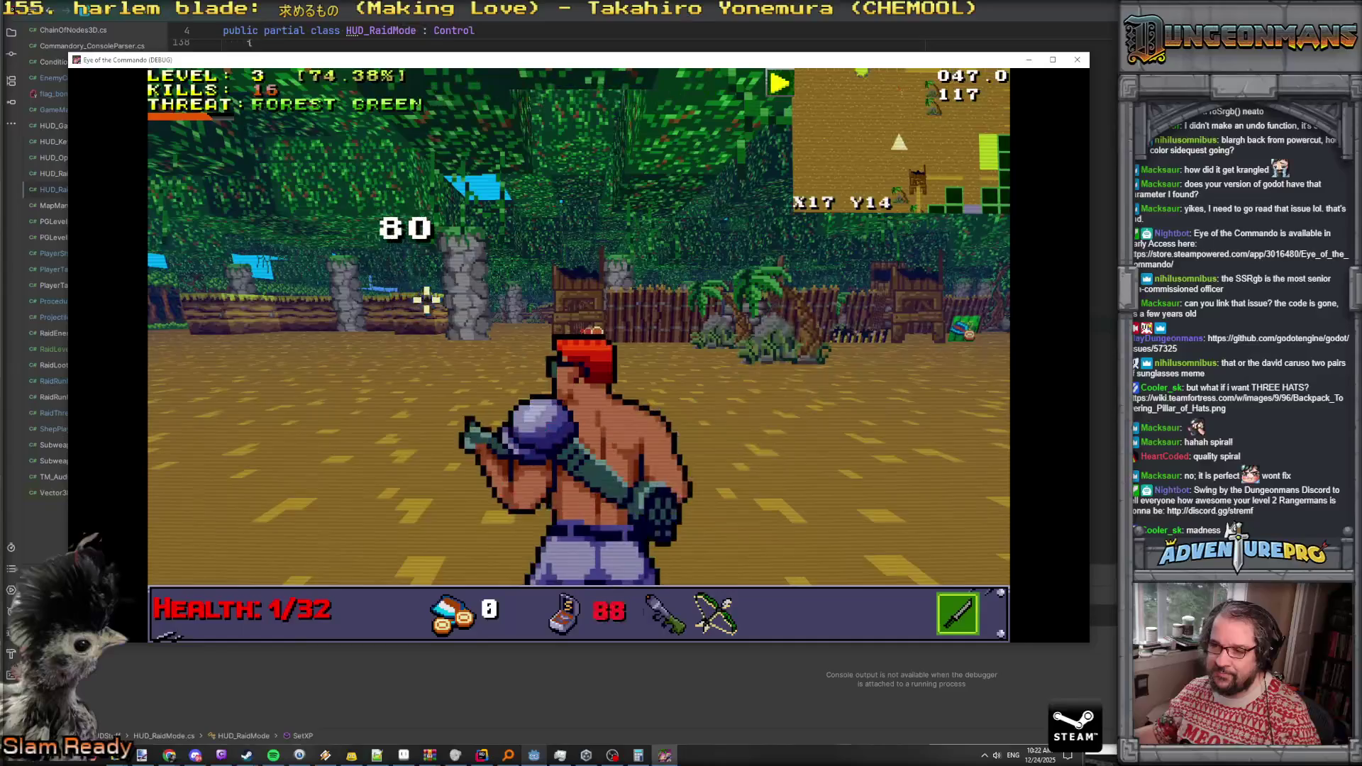
# Advance past the last Nitro Mook and reach the flag to capture it
pyautogui.press('w')
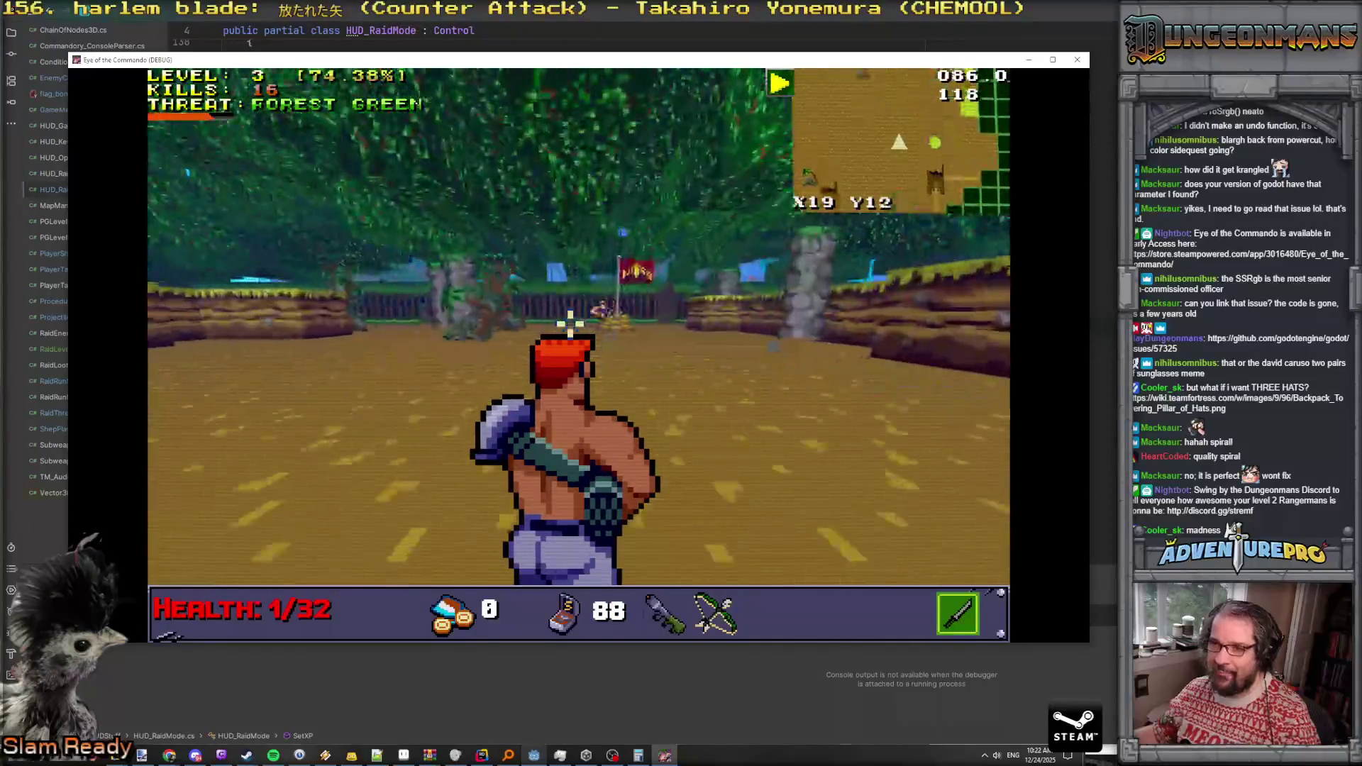
pyautogui.press('w')
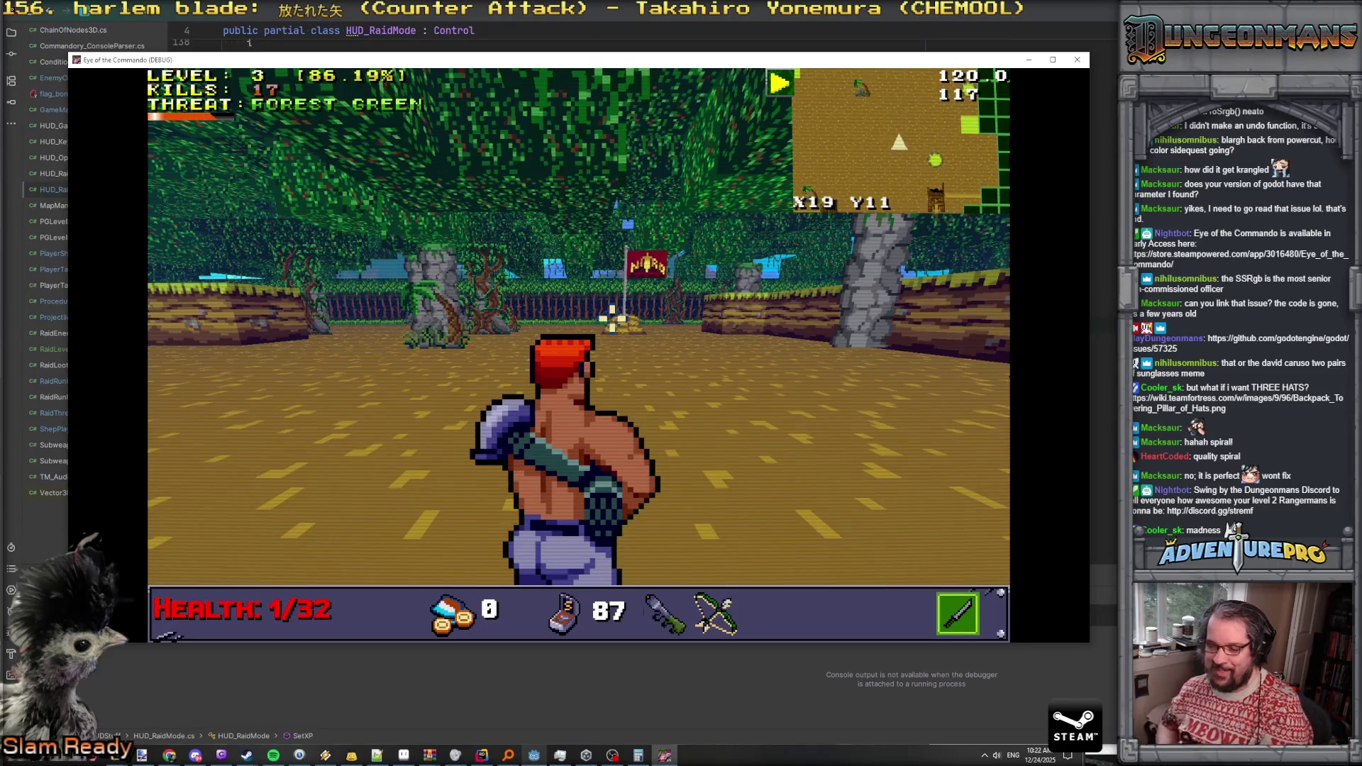
pyautogui.press('w')
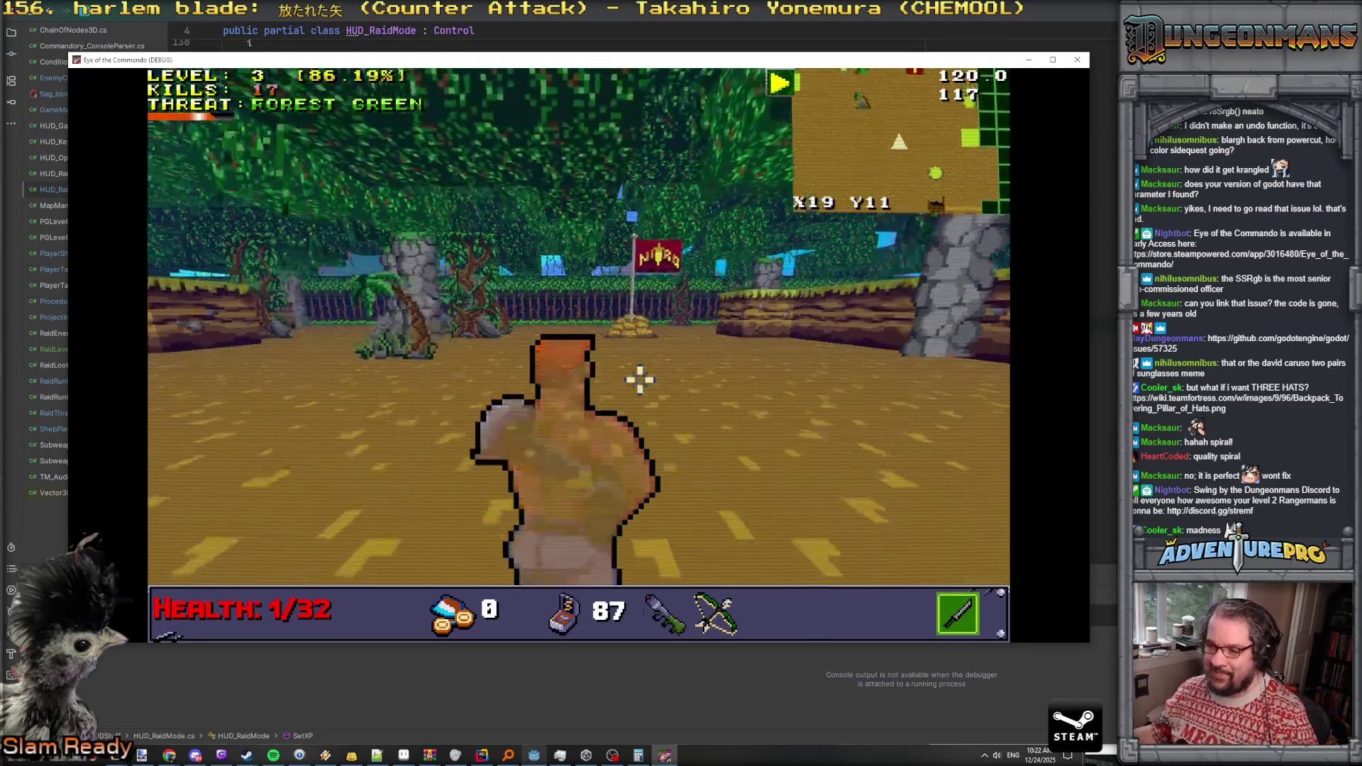
pyautogui.press('w')
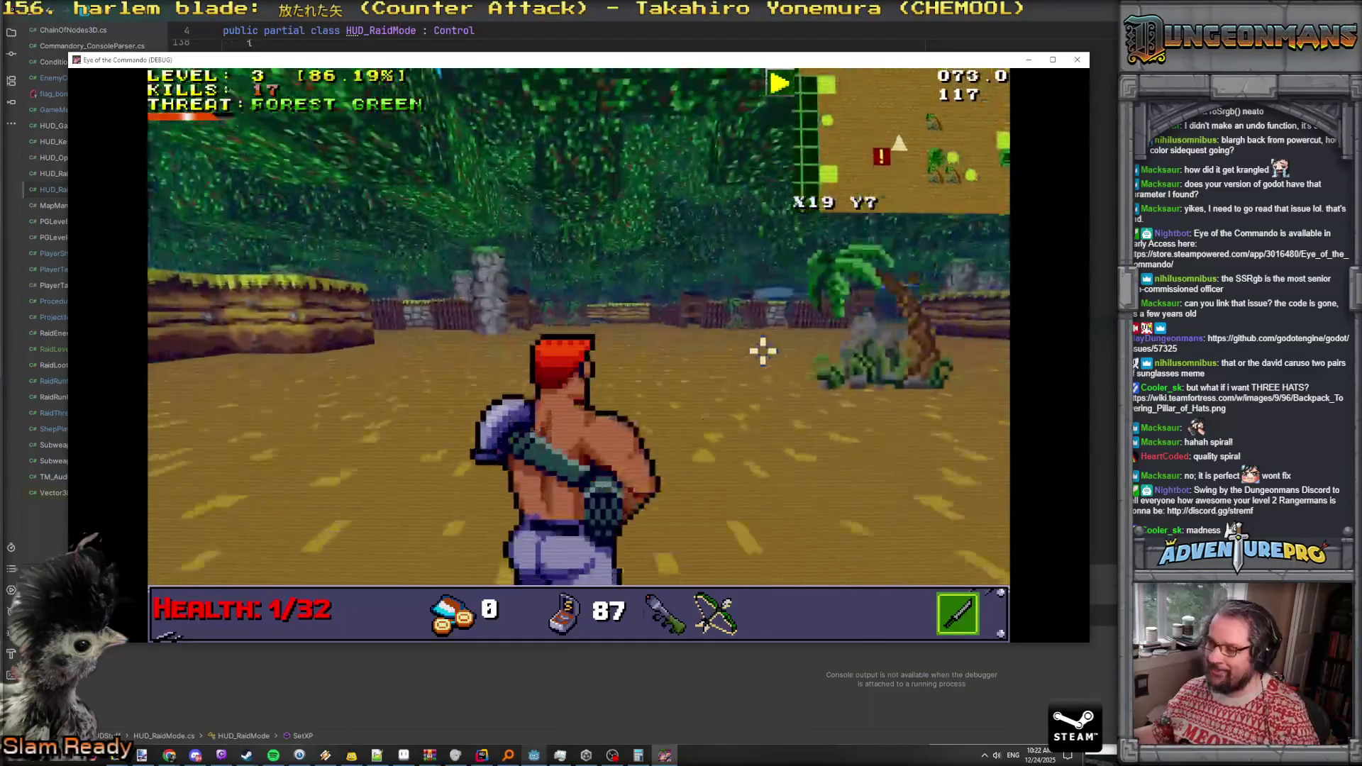
pyautogui.press('d')
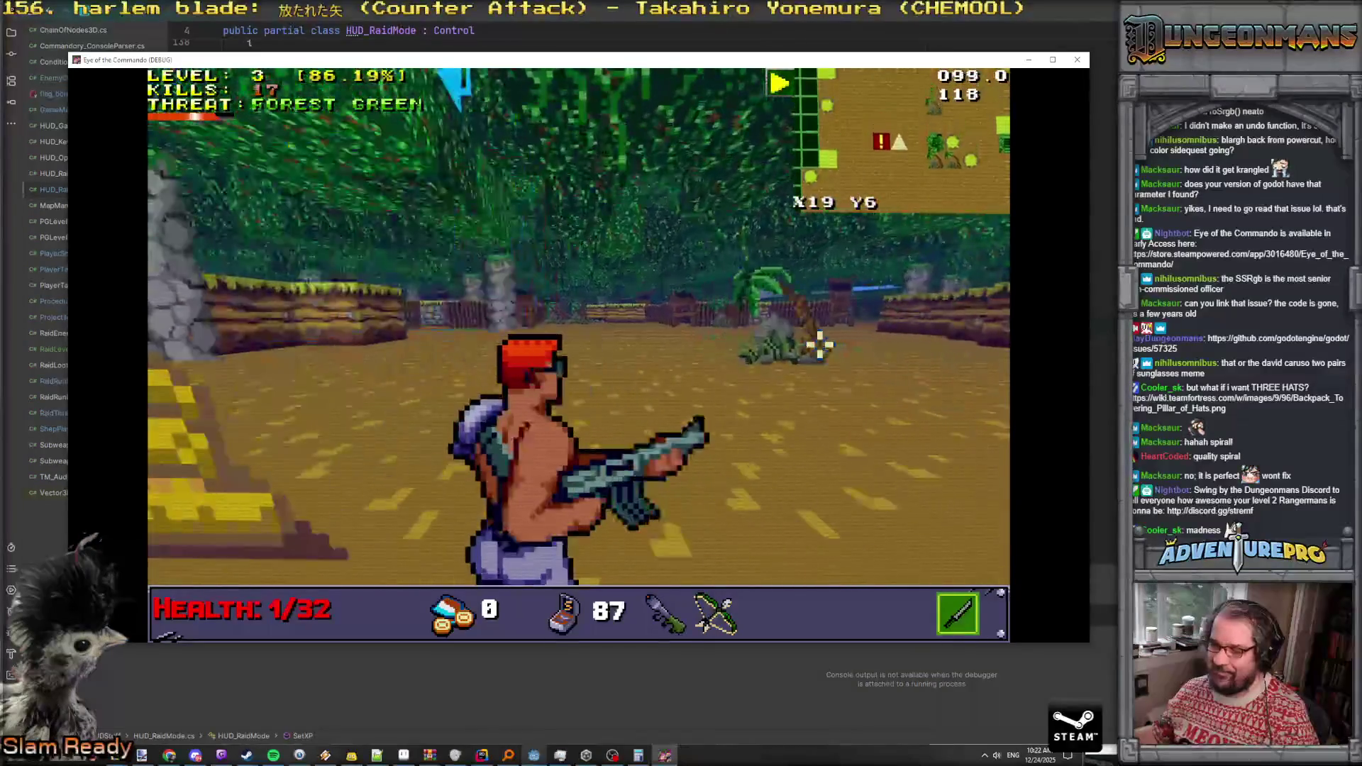
pyautogui.press('w')
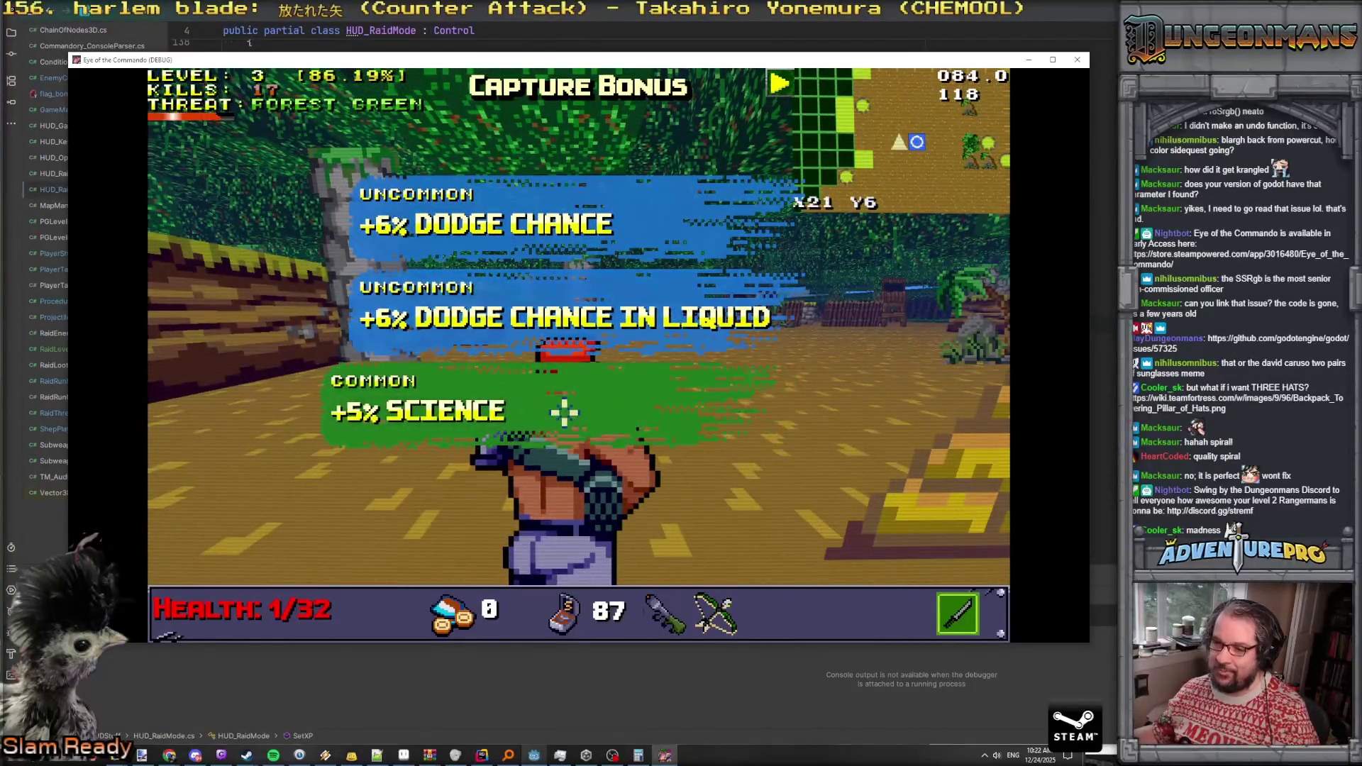
# Choose a Capture Bonus perk and head south across the clearing through the camp
pyautogui.click(565, 412)
pyautogui.press('s')
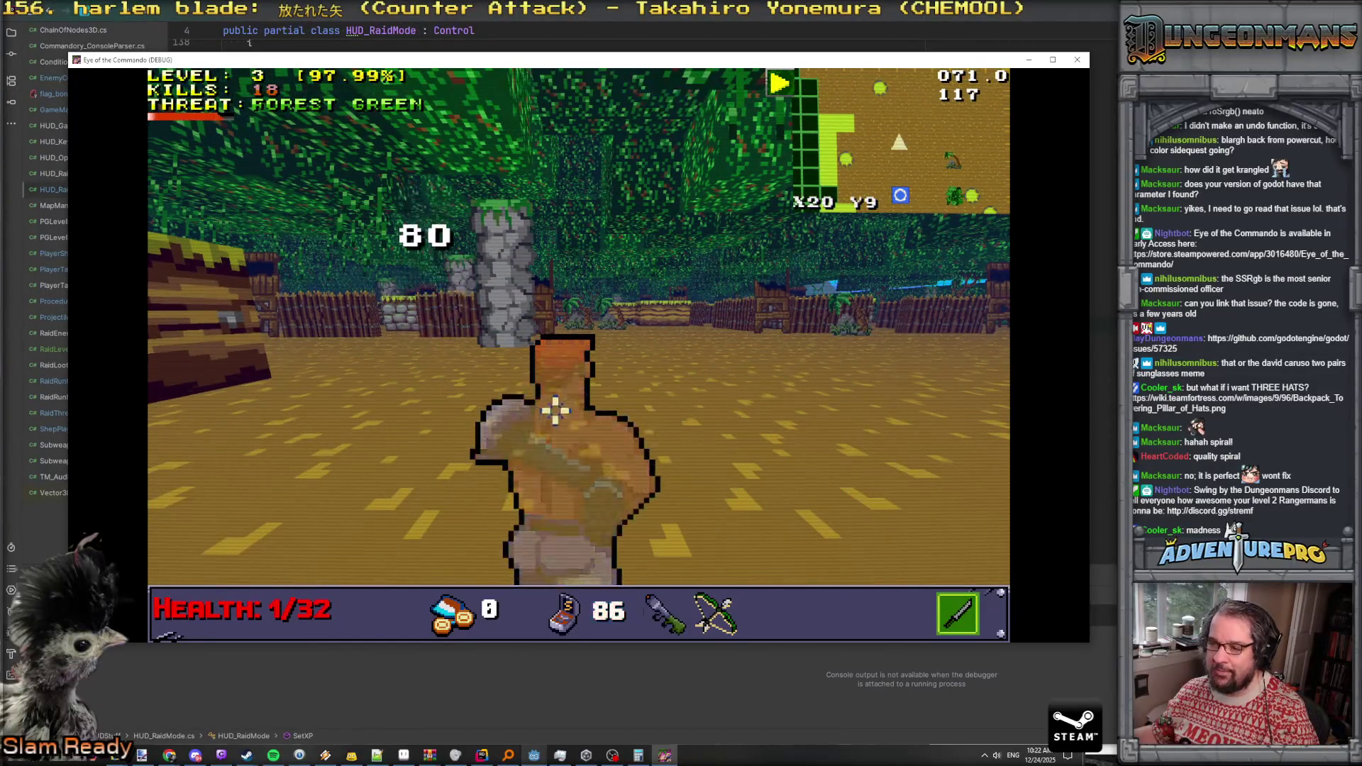
pyautogui.press('s')
pyautogui.press('d')
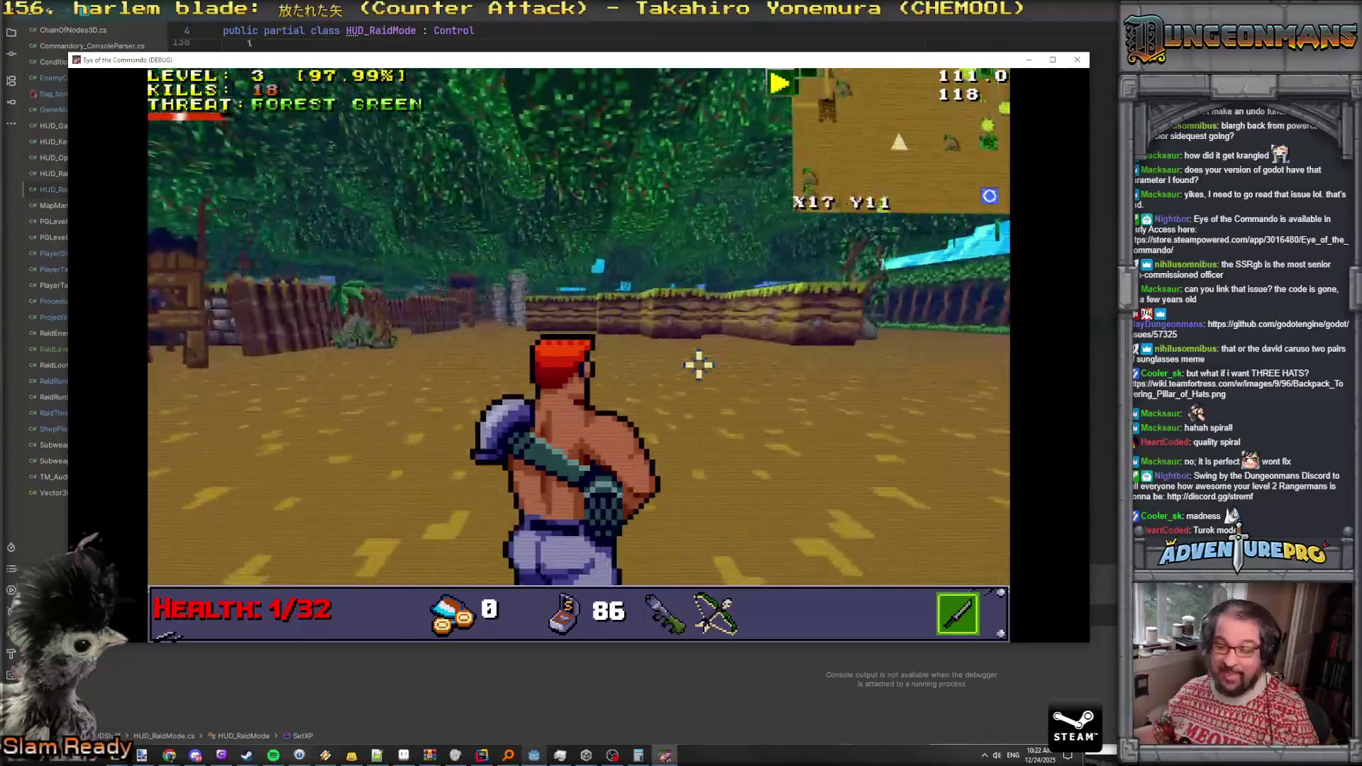
pyautogui.press('s')
pyautogui.press('a')
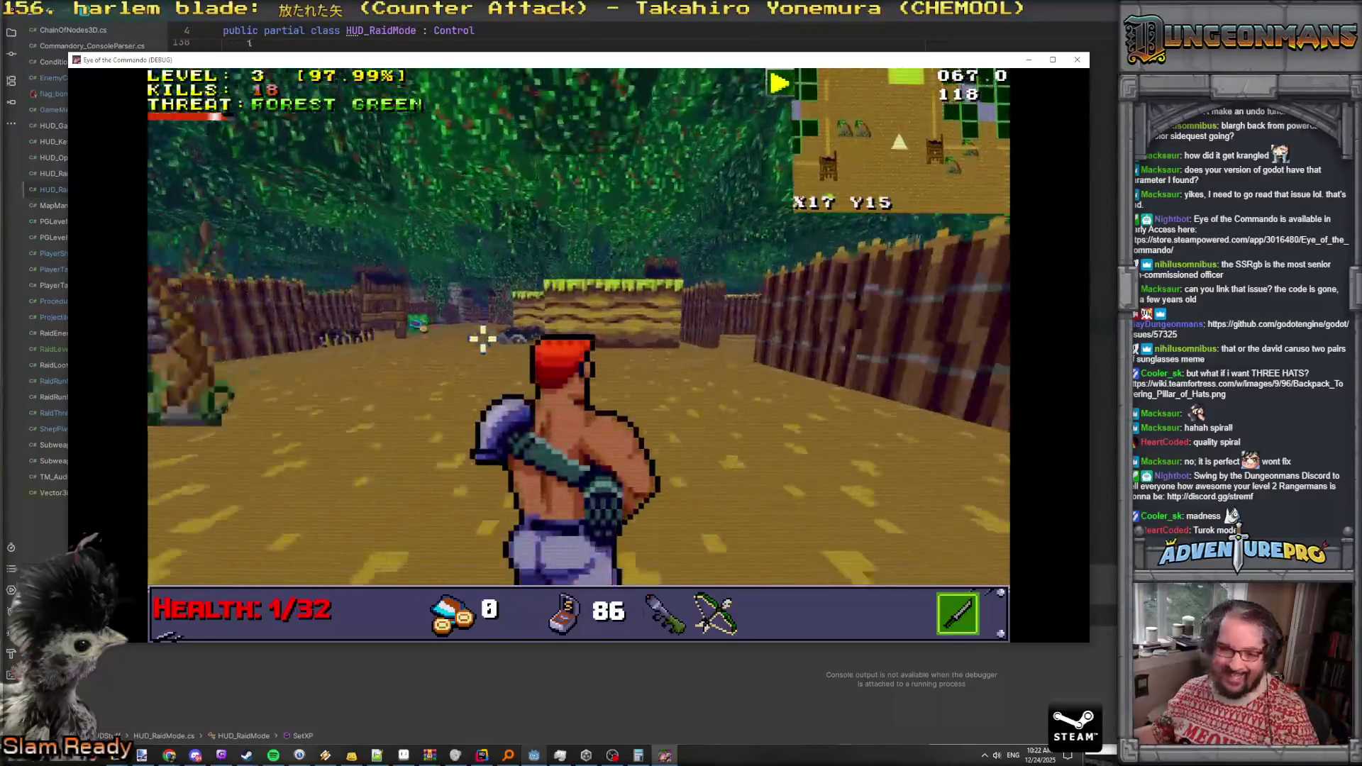
# Reach the huts and shoot the Nitro Mook, reaching level 4 and the Greenest Beret trophy
pyautogui.press('s')
pyautogui.press('d')
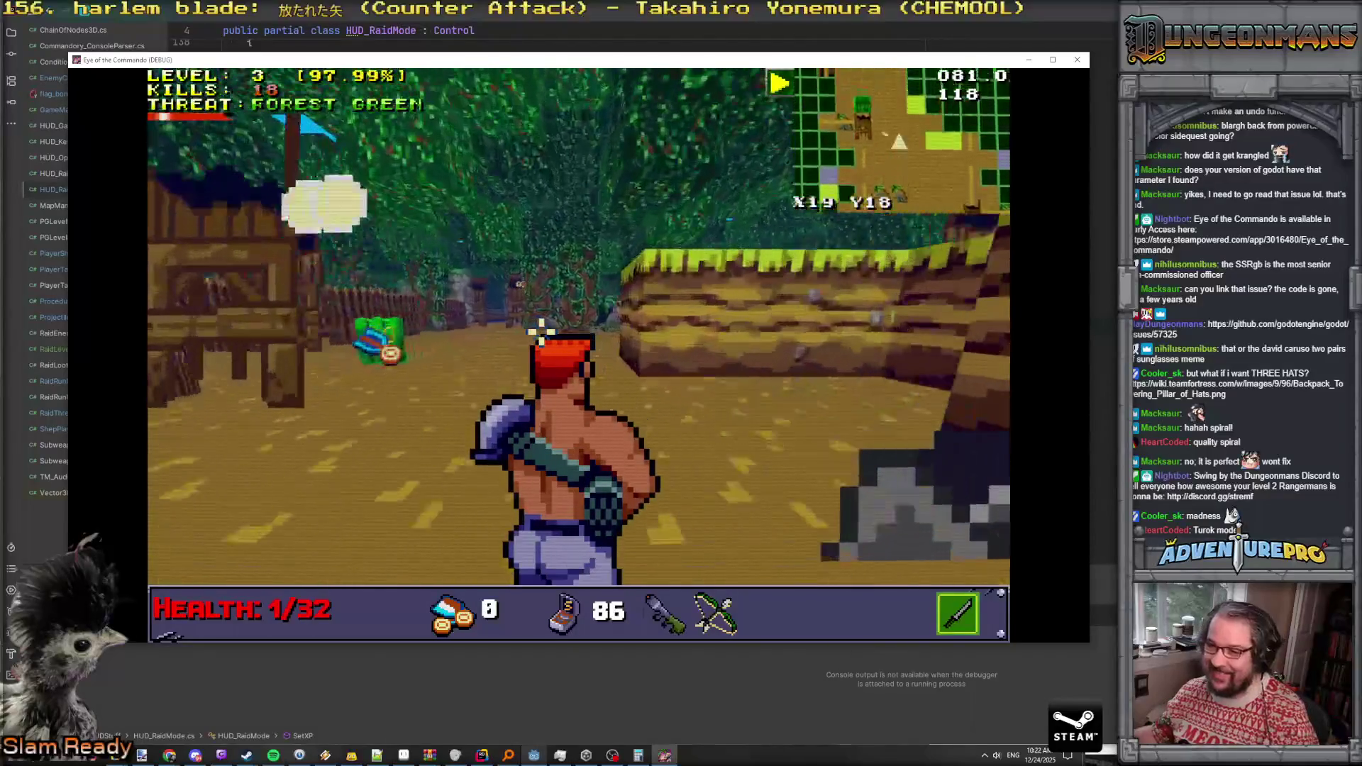
pyautogui.press('s')
pyautogui.press('a')
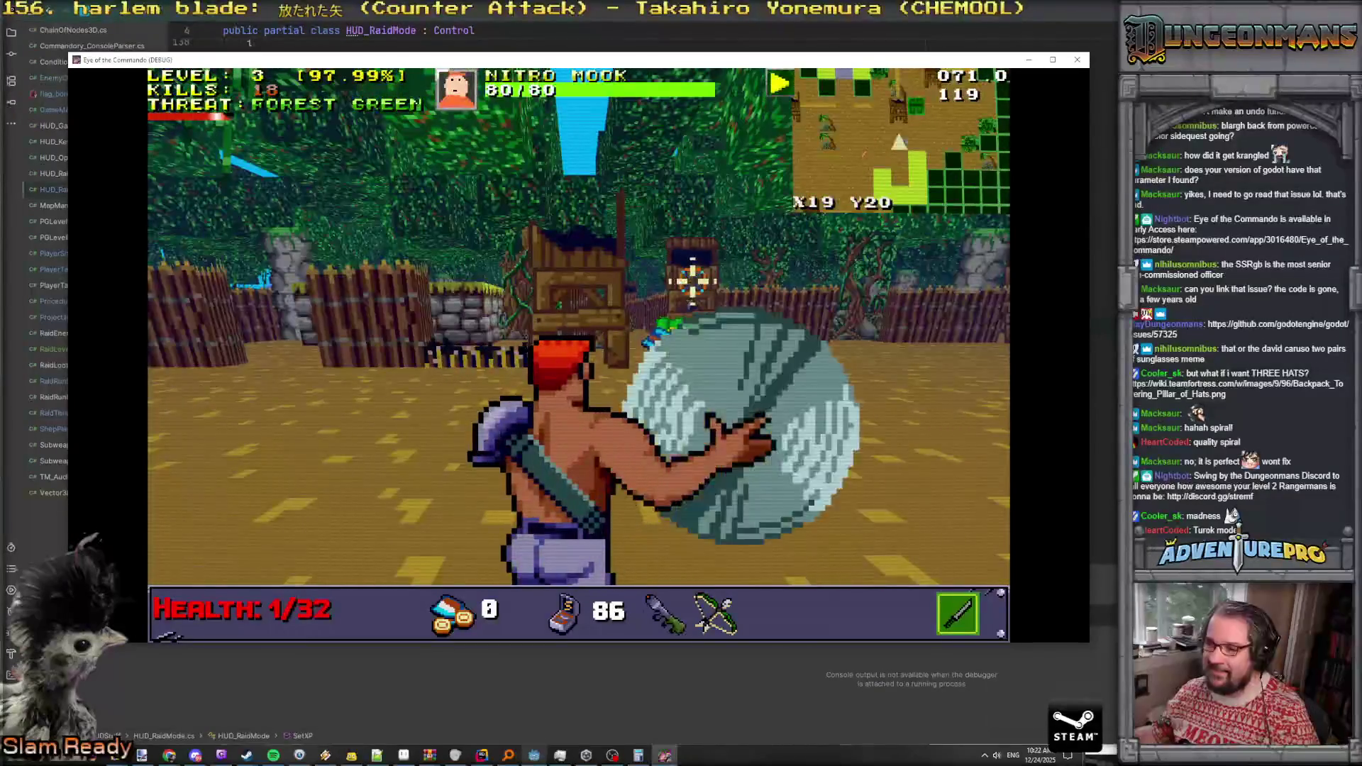
pyautogui.click(694, 267)
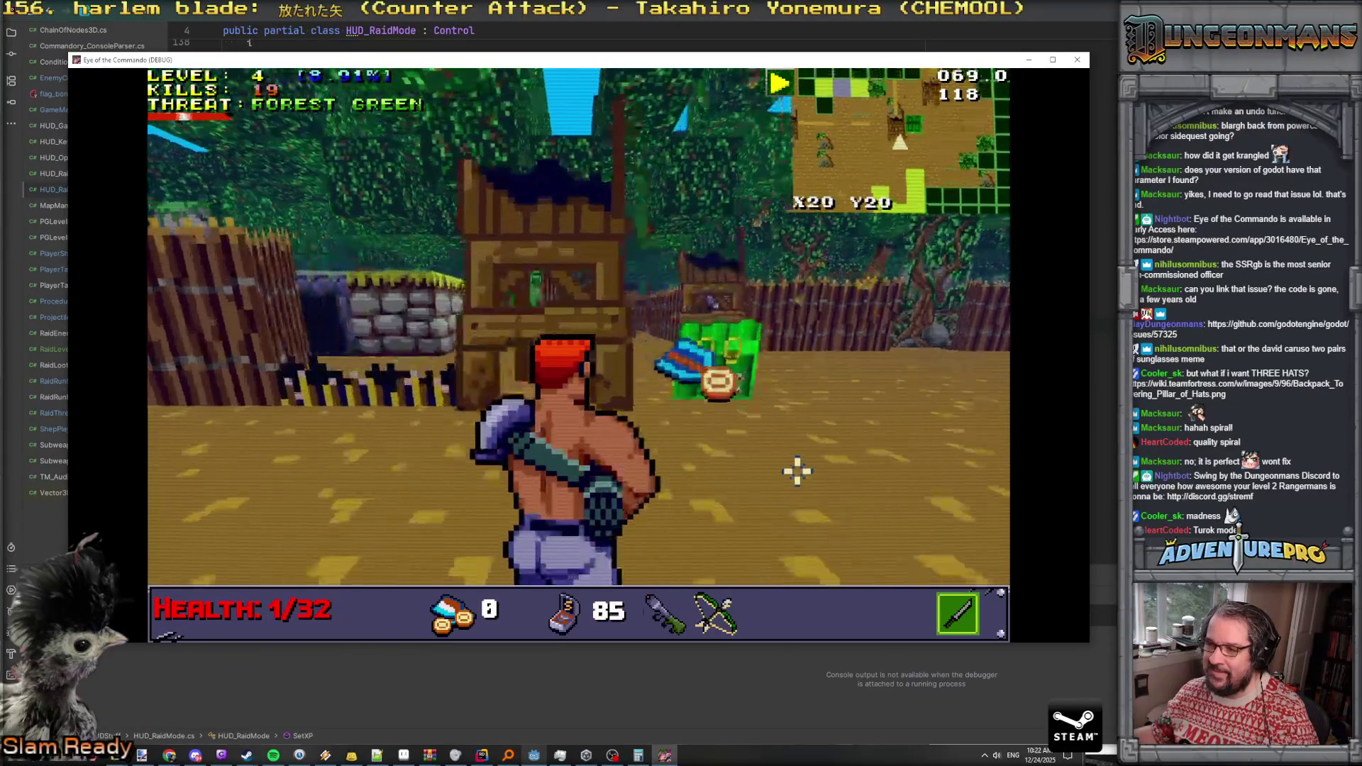
pyautogui.press('w')
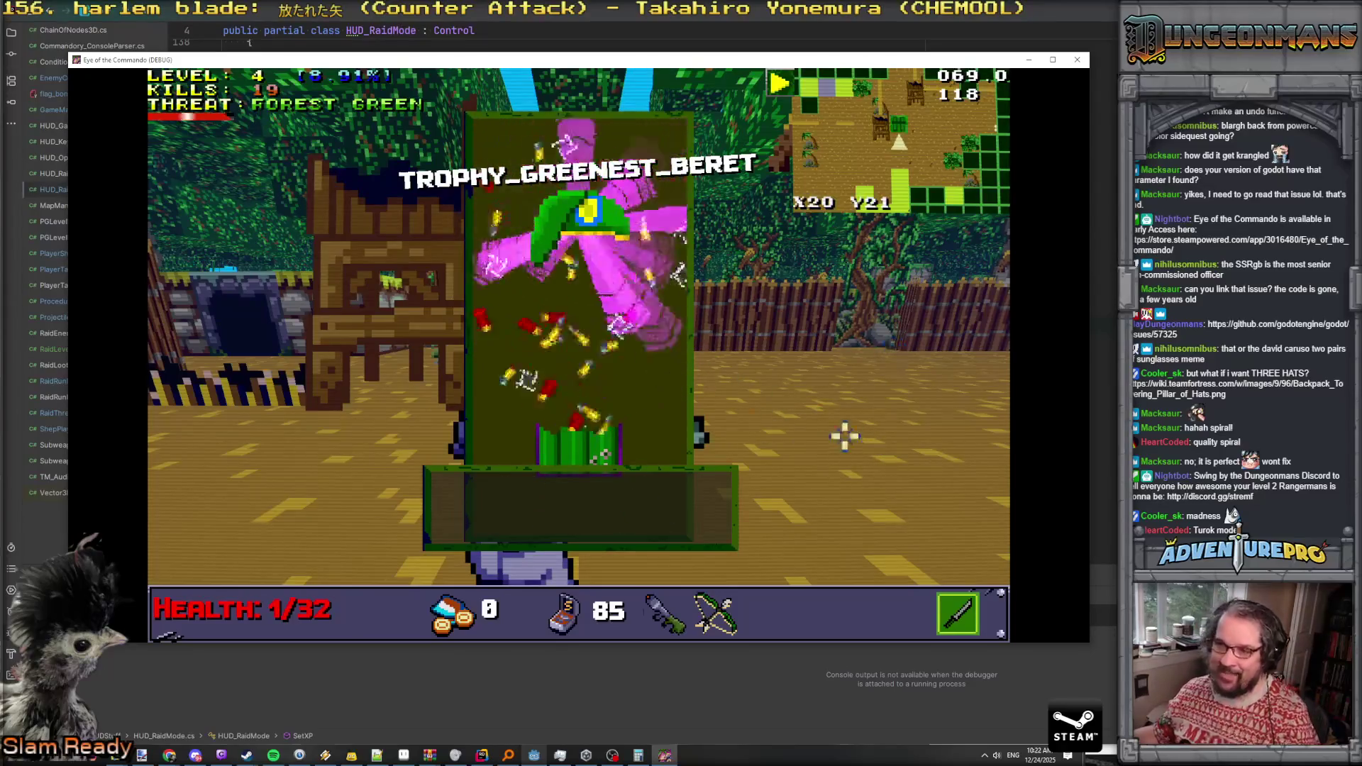
# Collect the Freedom Medal, dismiss its notice, and shoot an arrow at a Nitro Mook
pyautogui.press('w')
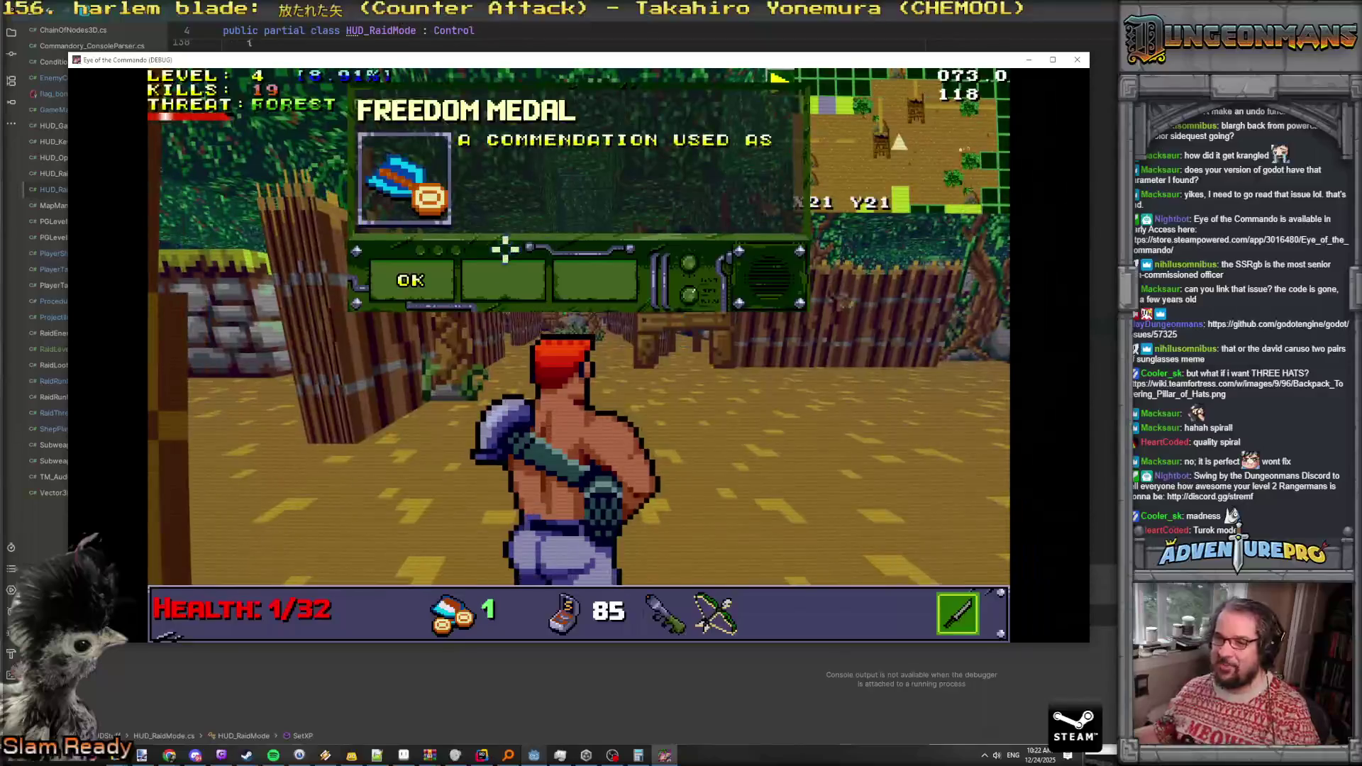
pyautogui.click(418, 280)
pyautogui.press('w')
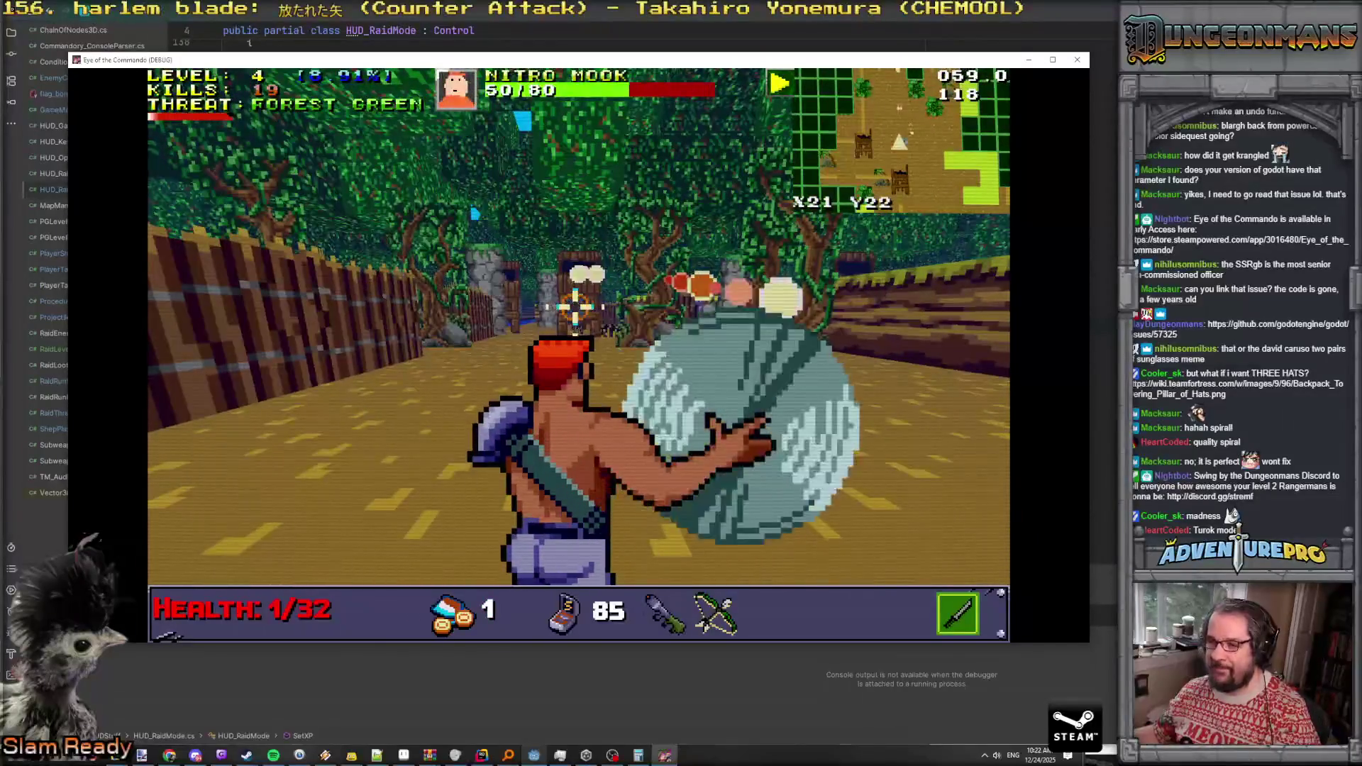
pyautogui.click(577, 296)
pyautogui.press('w')
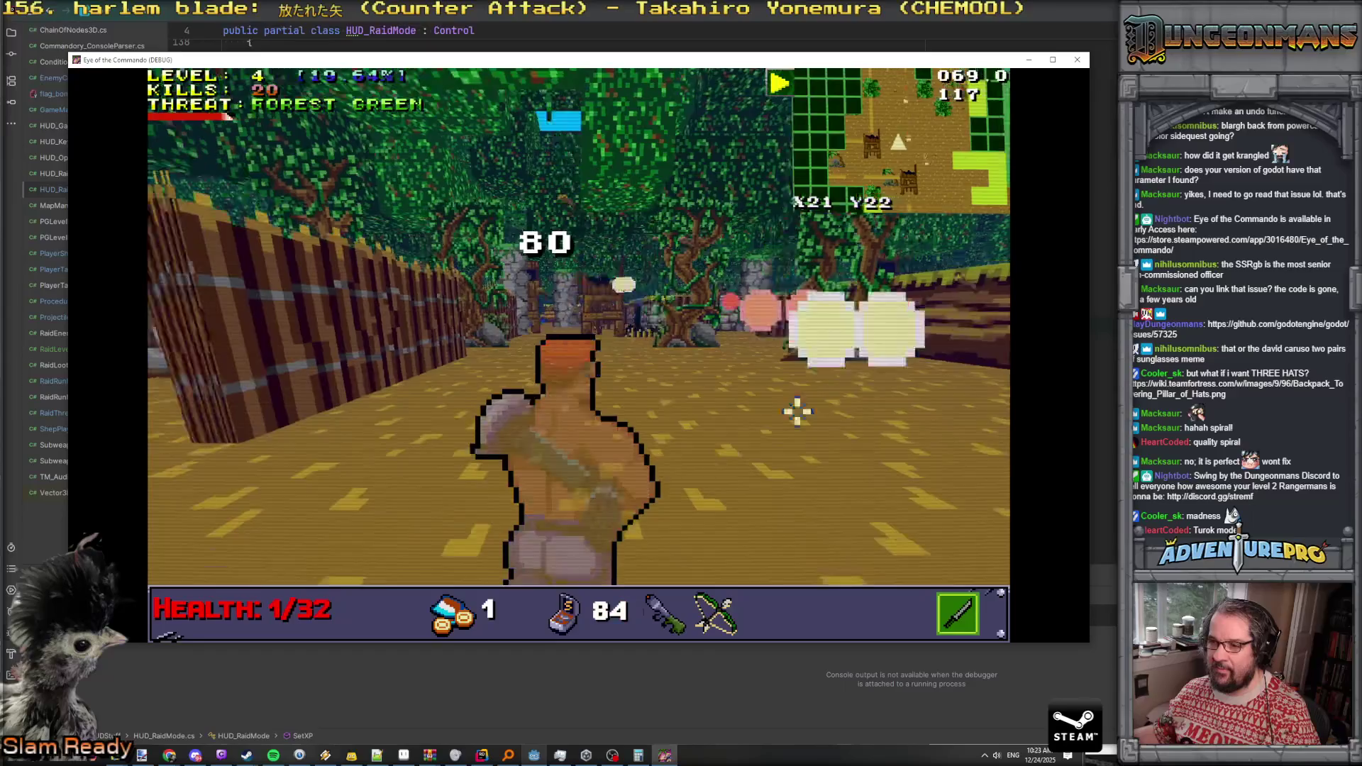
# Kill another Nitro Mook with the bow, then switch back to the rifle
pyautogui.press('2')
pyautogui.press('3')
pyautogui.click(847, 307)
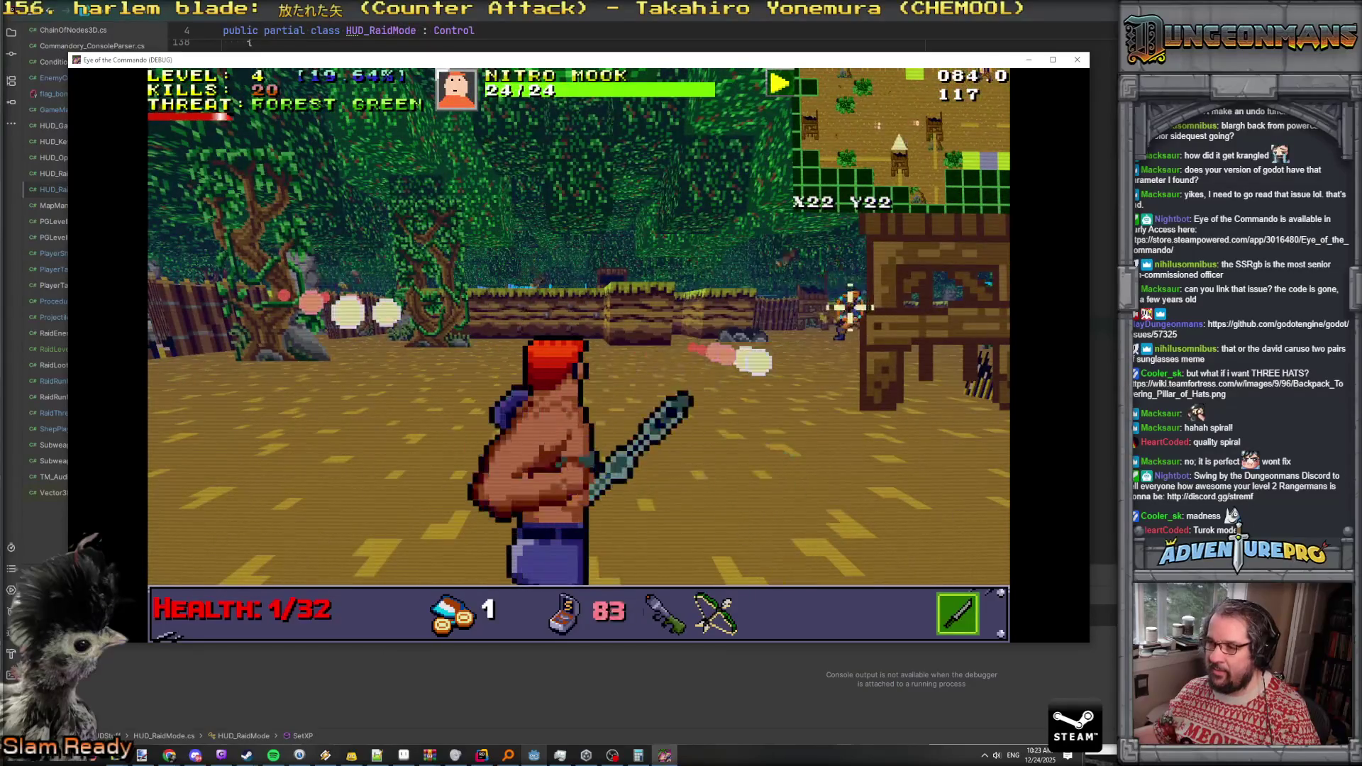
pyautogui.press('2')
pyautogui.press('w')
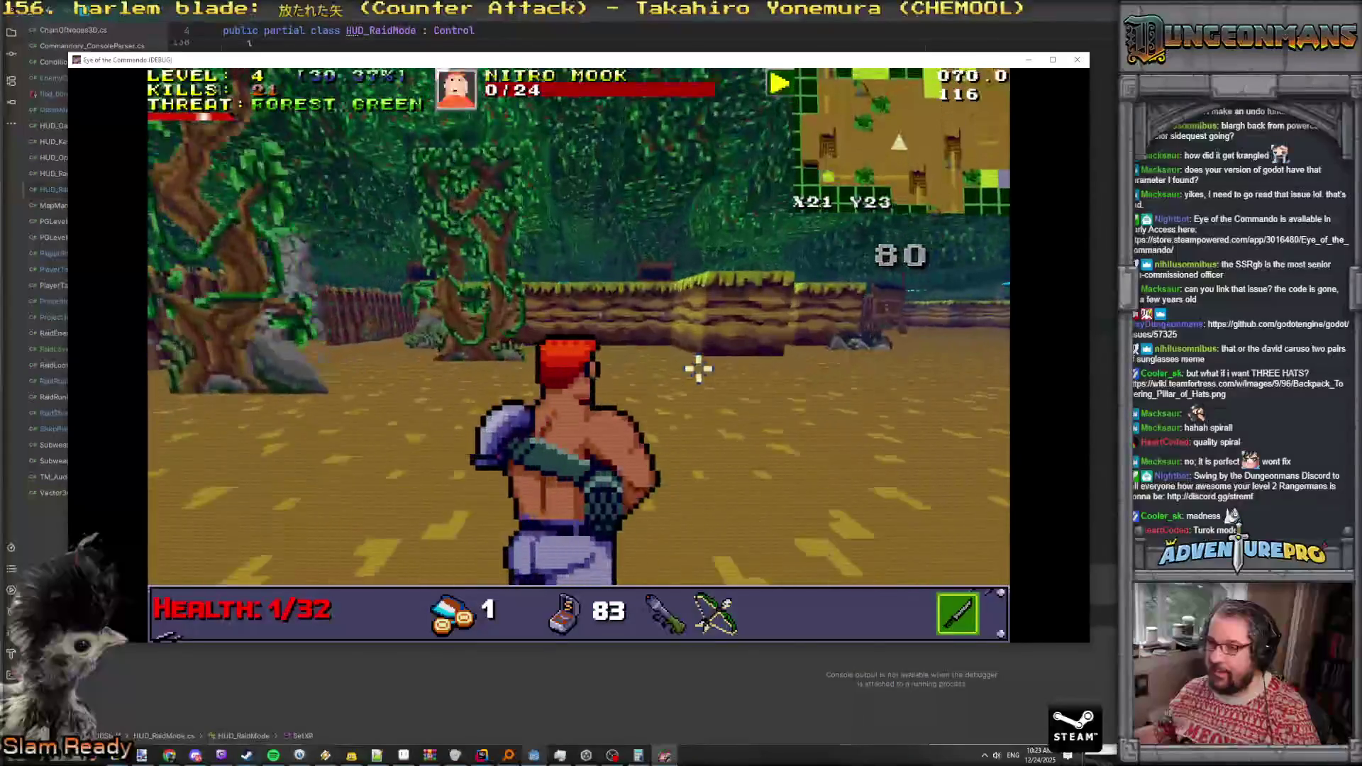
pyautogui.press('w')
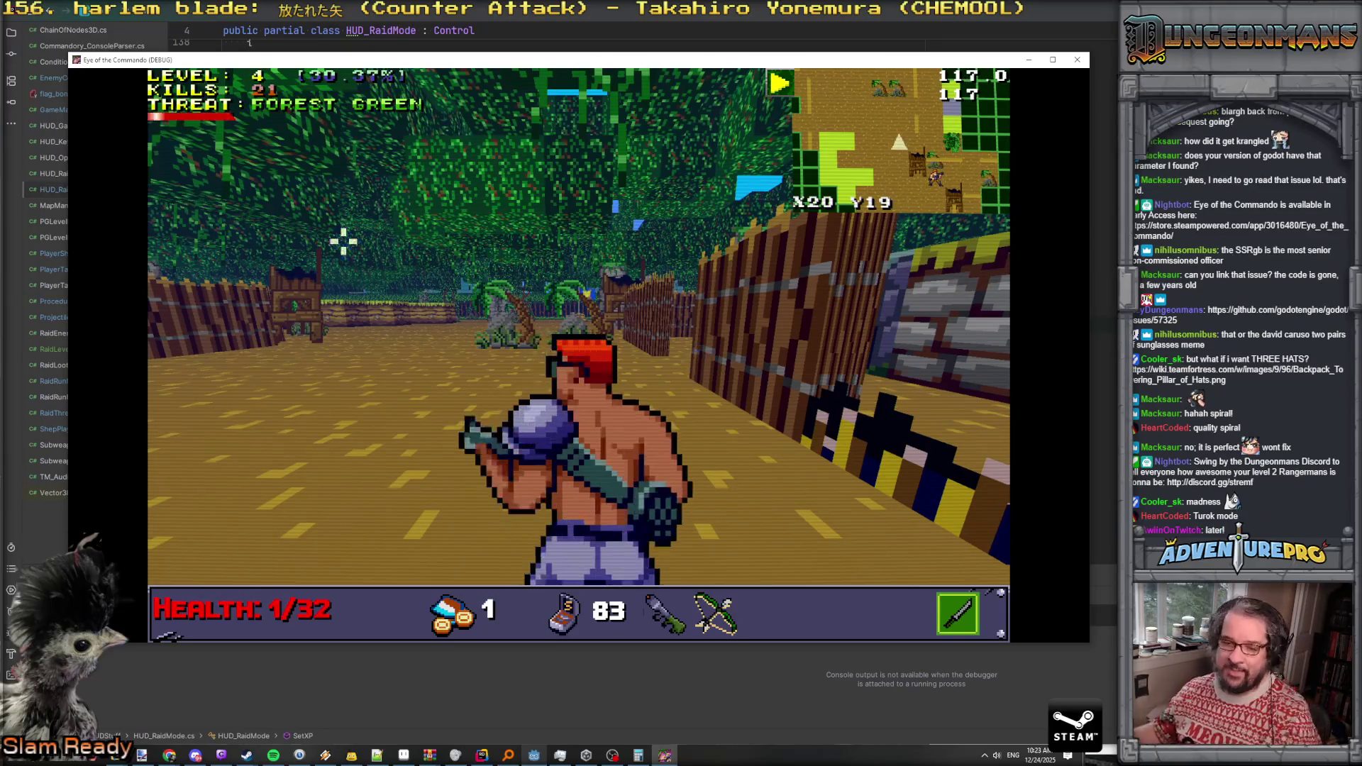
# Gun down a Nitro Mook with the rifle, bringing kills to 22 and level 4 to 41.11%
pyautogui.press('w')
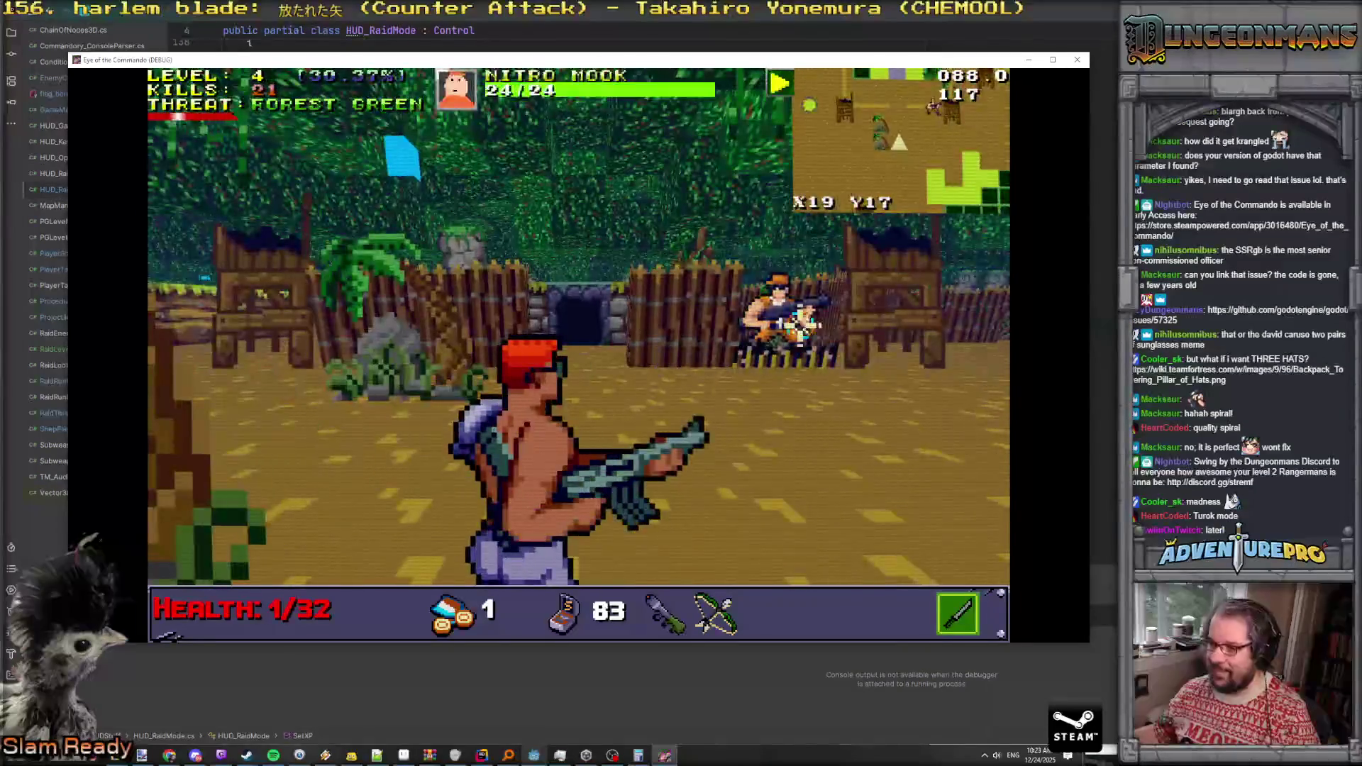
pyautogui.moveTo(787, 354); pyautogui.dragTo(871, 319)
pyautogui.press('w')
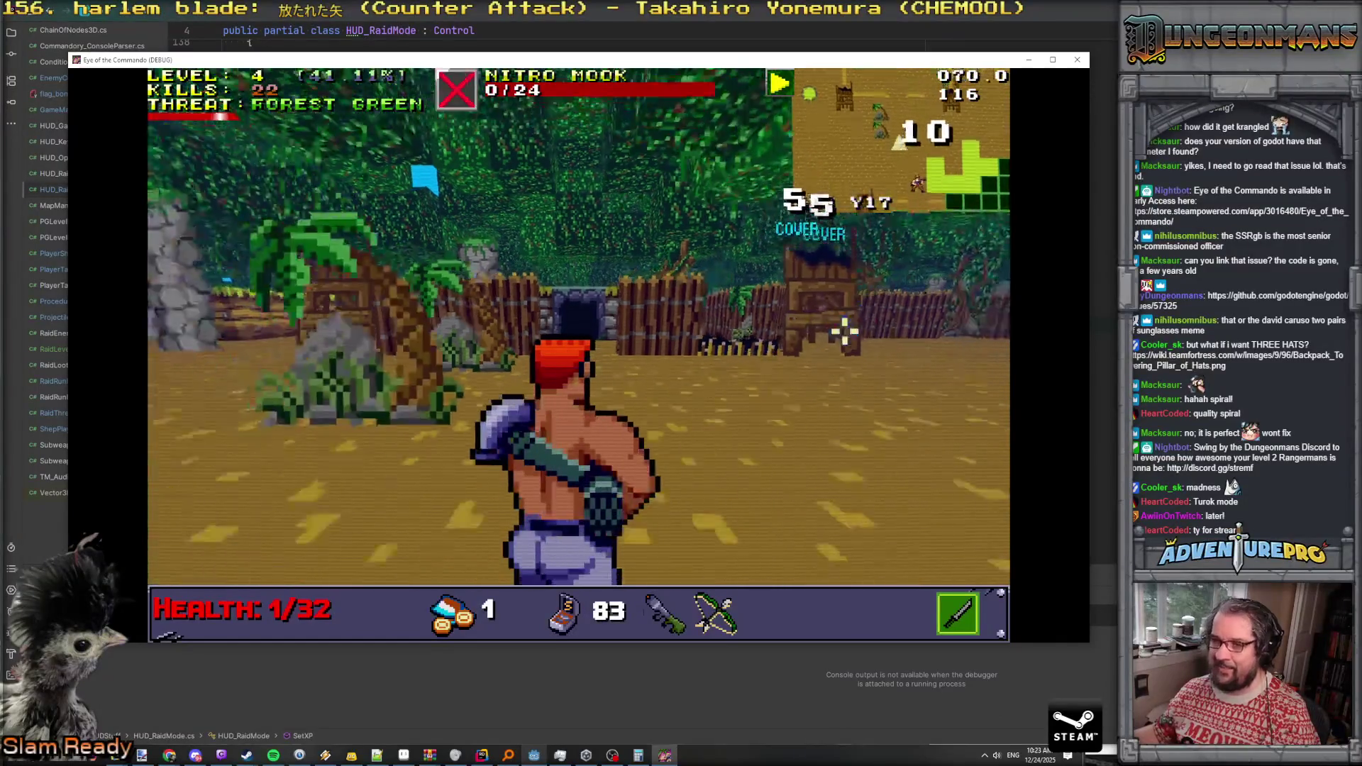
pyautogui.press('Right')
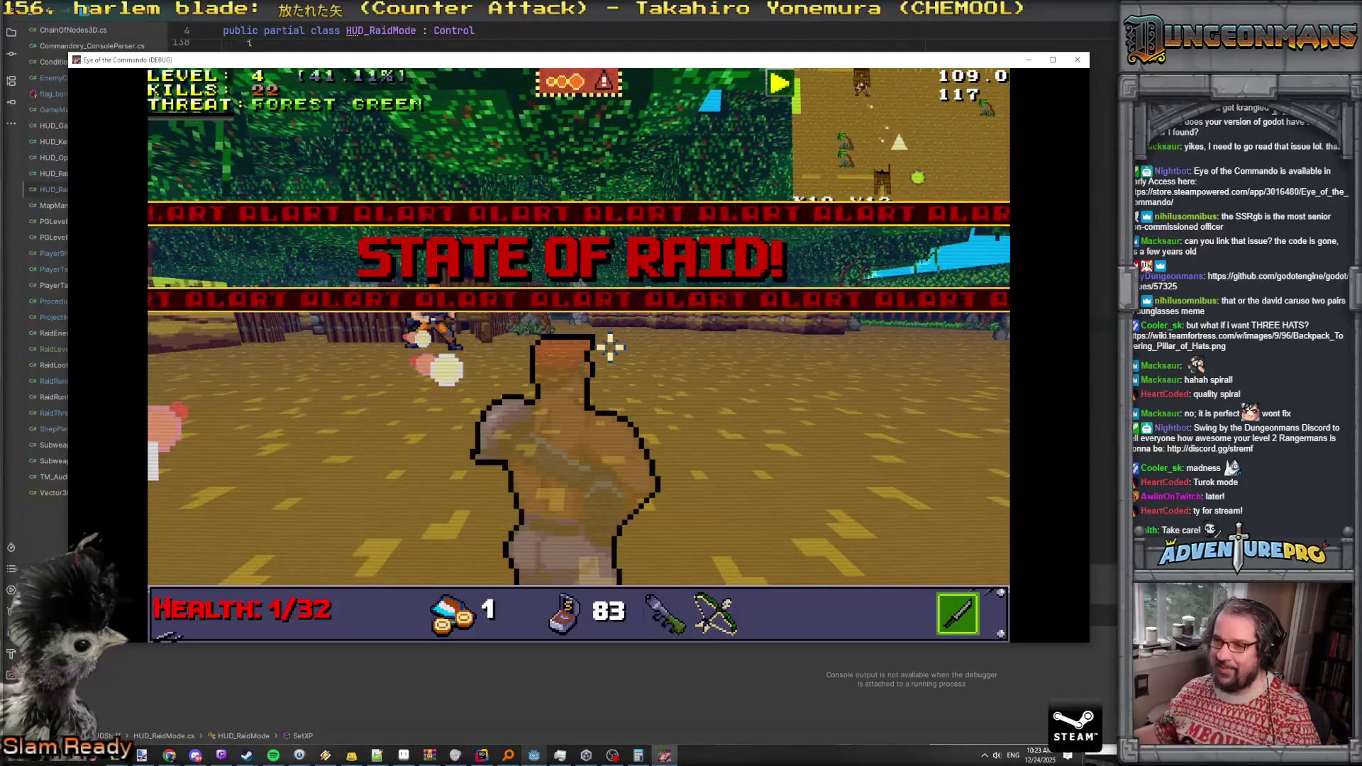
# Face the raiders, dodge their fire, and shoot a Nitro Mook for 23 kills and 51.84% progress
pyautogui.press('Right')
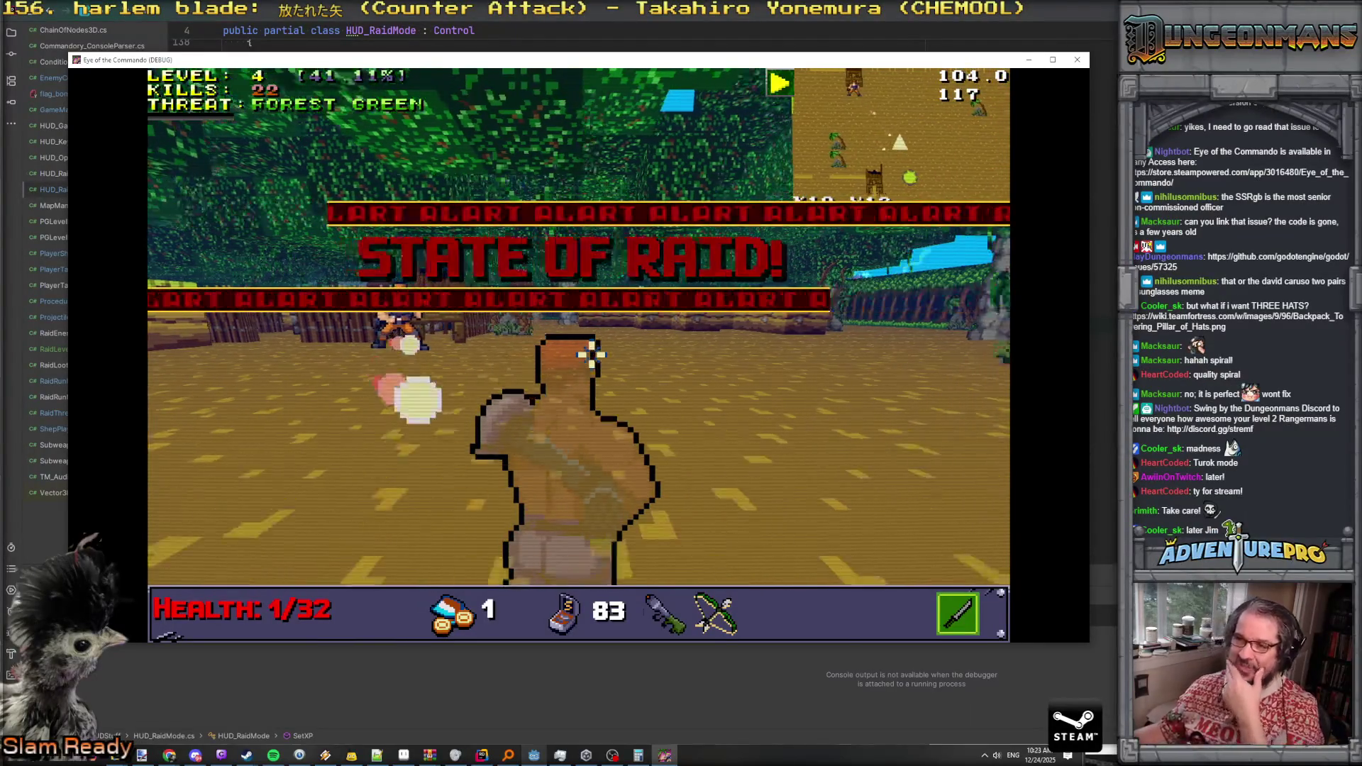
pyautogui.press('space')
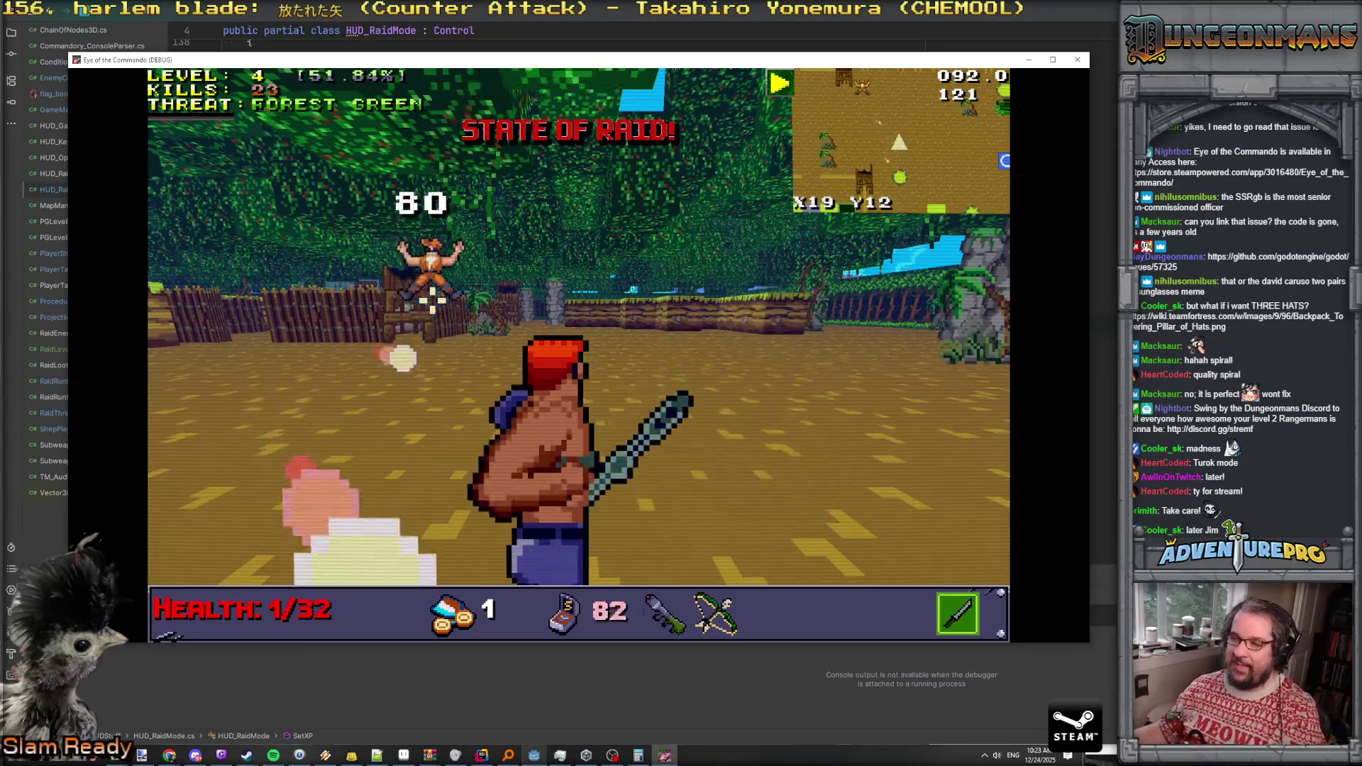
pyautogui.press('Left')
pyautogui.press('Left')
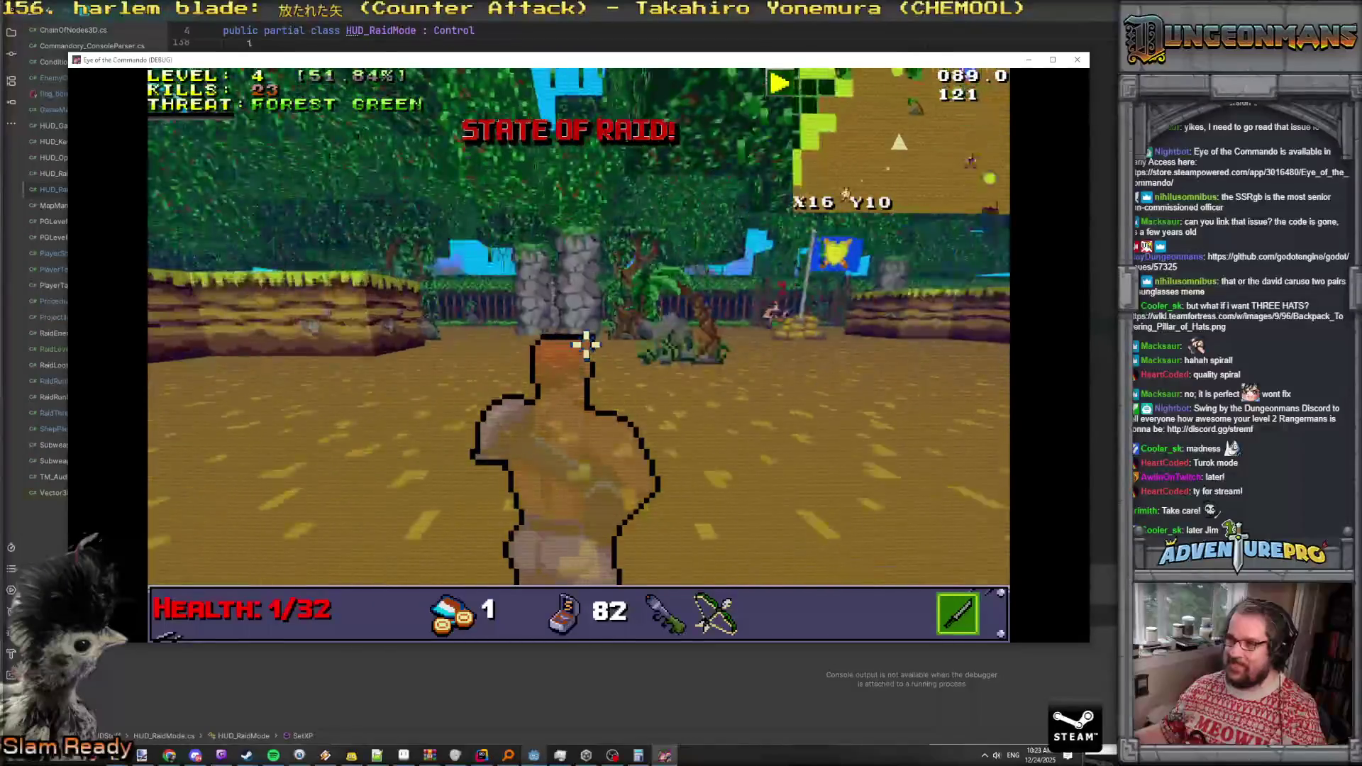
pyautogui.press('Up')
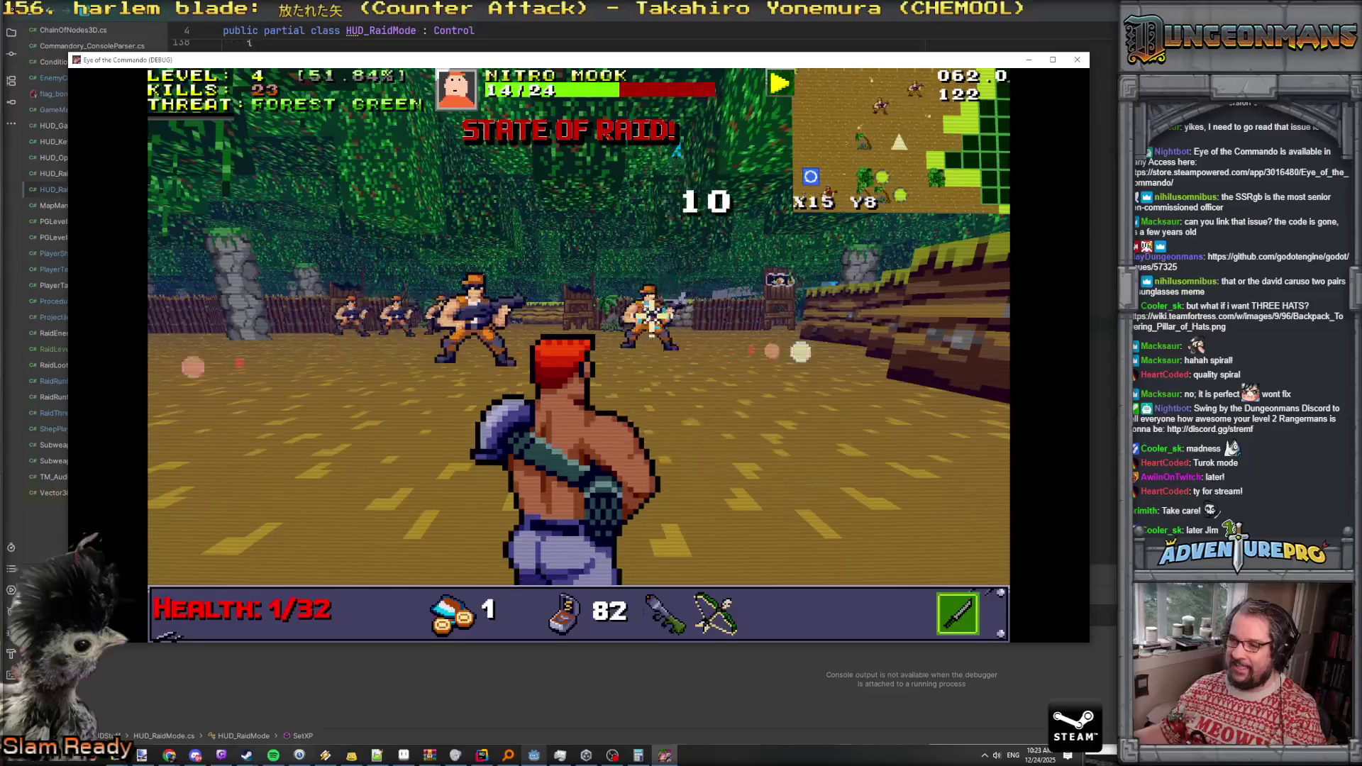
pyautogui.click(580, 316)
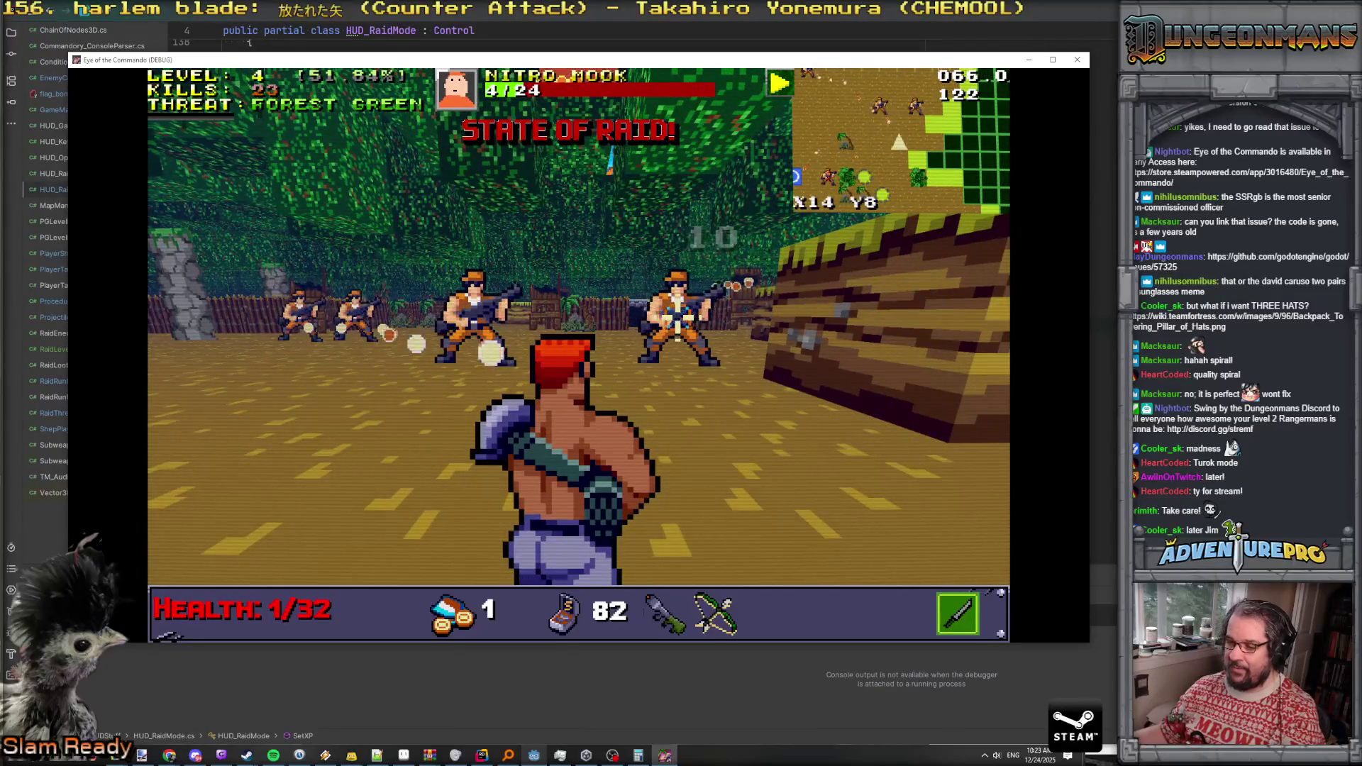